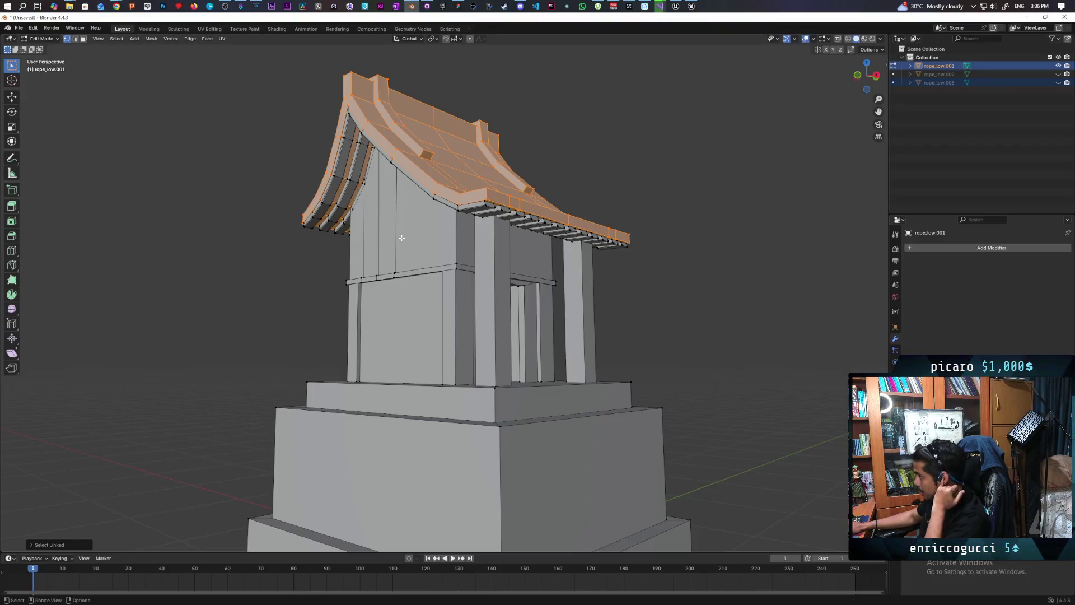
Step: Bring the UE5 Visual Studio solution and its build output in front of Blender
mouse_move(416, 236)
middle_down()
mouse_move(448, 266)
mouse_move(450, 224)
middle_up()
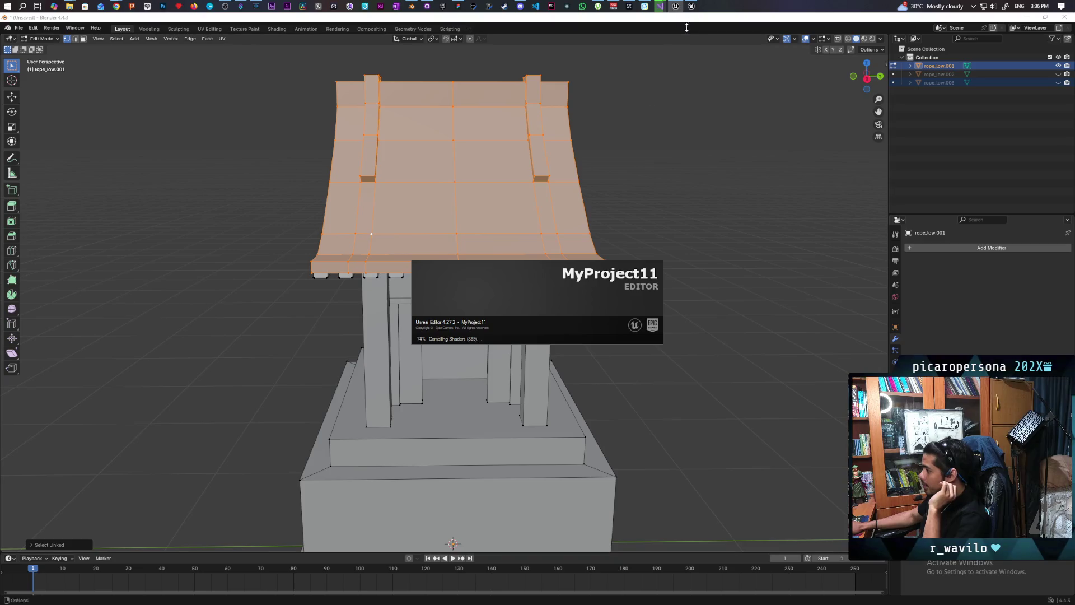
mouse_move(659, 7)
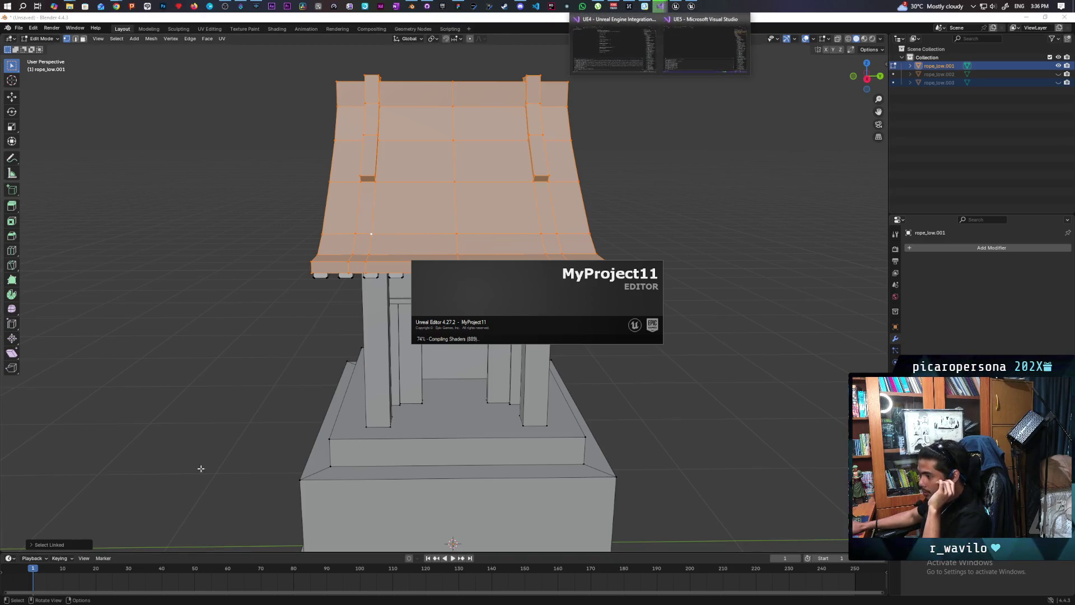
mouse_move(700, 46)
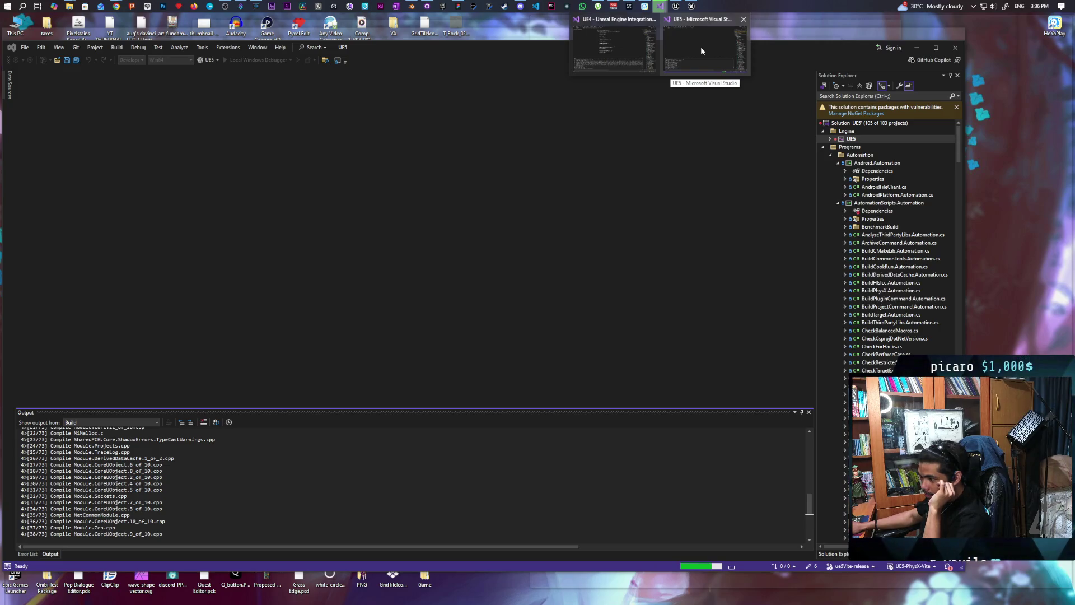
click(700, 45)
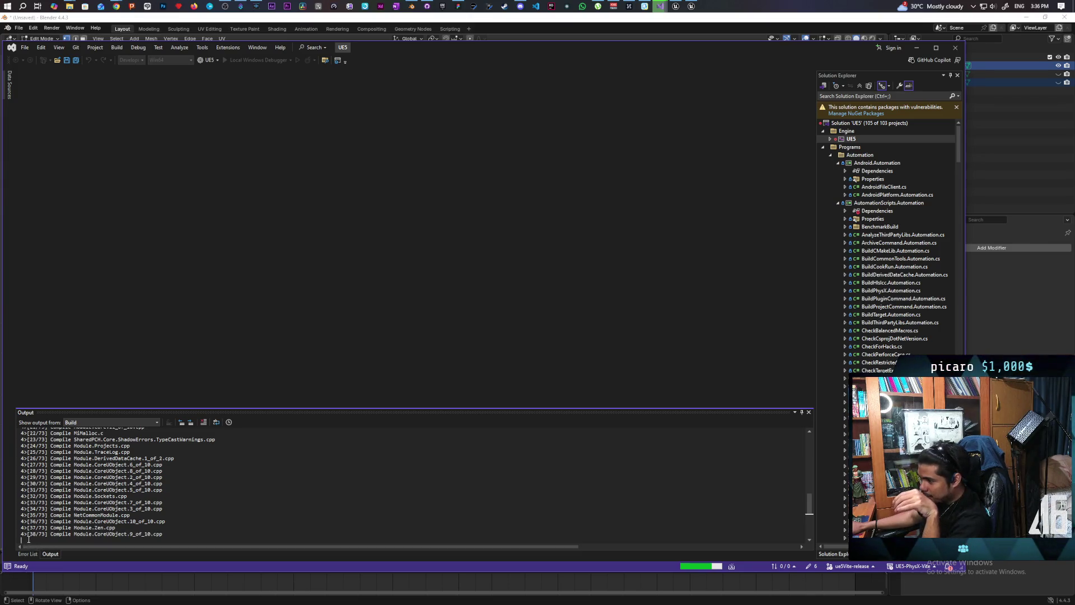
Step: Review the UE5 build output, then switch to the Unreal Editor showing TestLevel
scroll(102, 510, up, 4)
scroll(102, 510, down, 7)
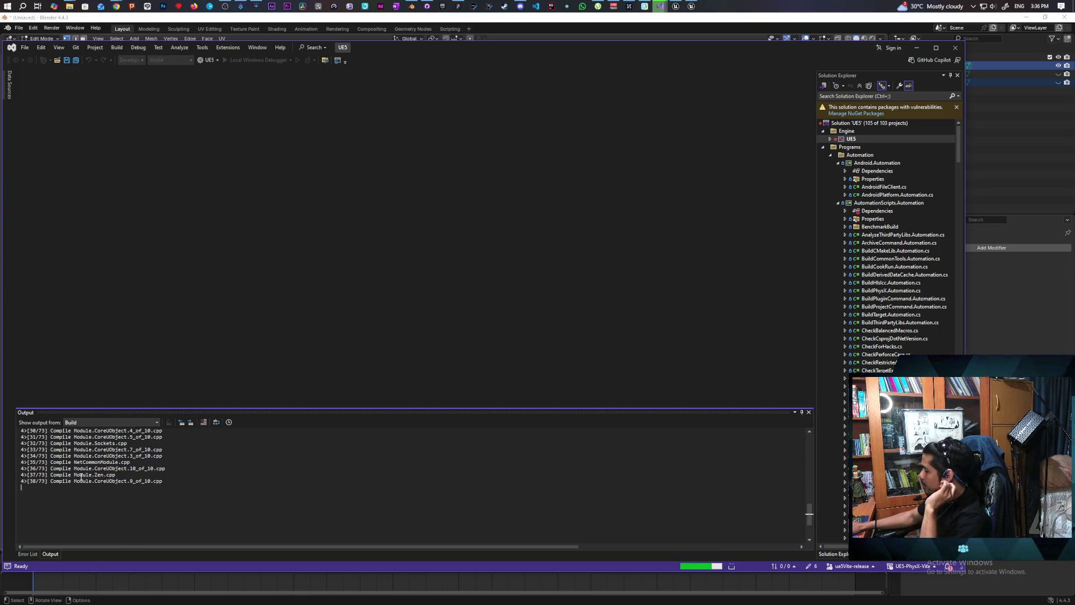
click(691, 6)
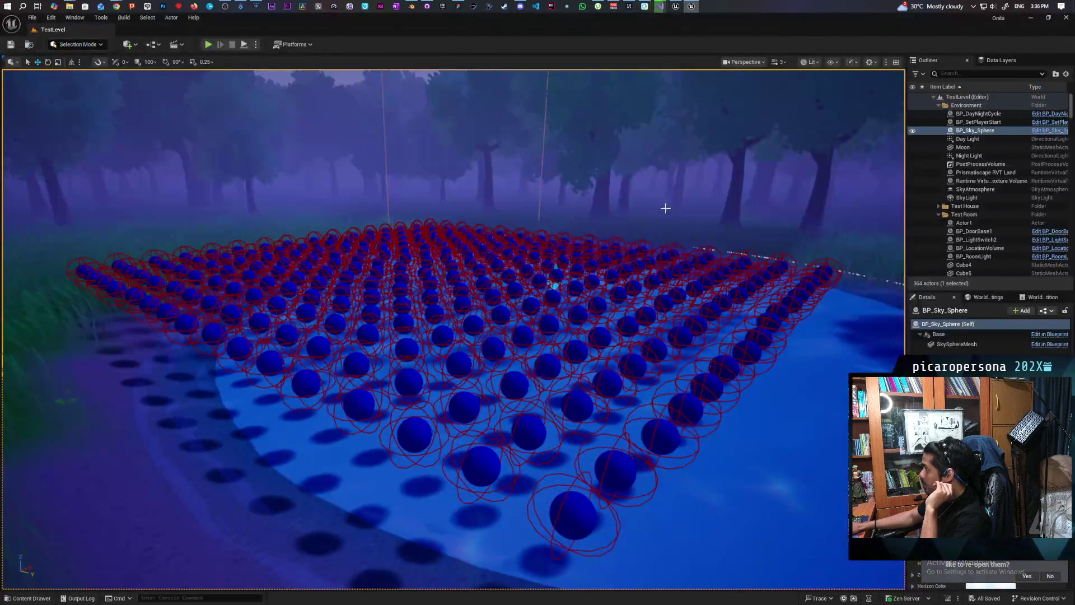
Step: Fly the Unreal viewport camera from the sphere grid across the meadow to the forest shrine
right_drag(468, 230, 496, 239)
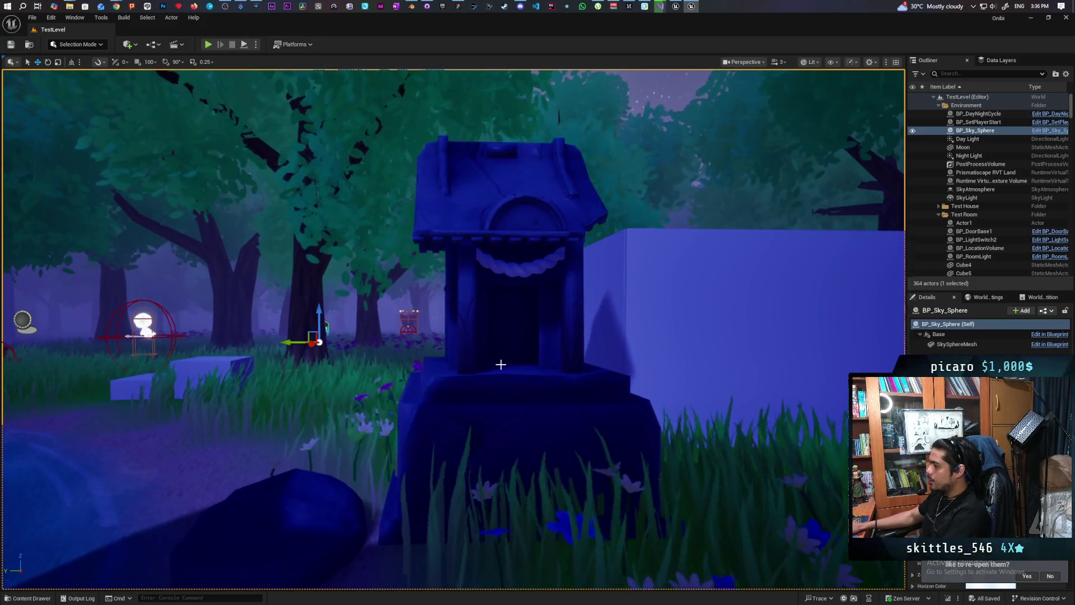
scroll(480, 305, down, 5)
scroll(483, 306, up, 2)
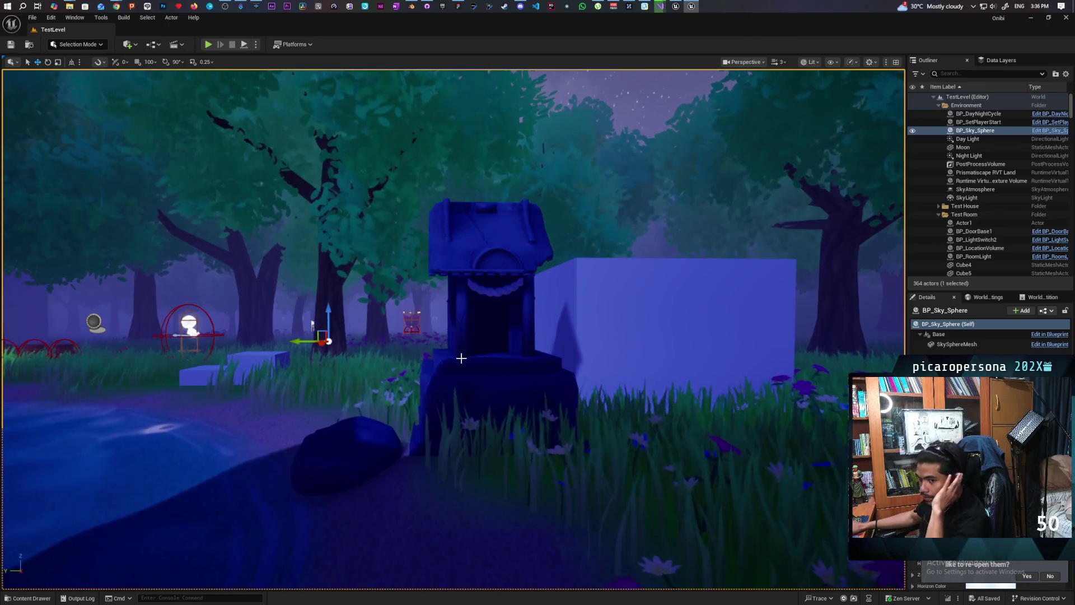
mouse_move(468, 294)
mouse_down()
mouse_move(467, 247)
mouse_move(466, 289)
mouse_move(461, 277)
mouse_move(493, 263)
mouse_move(442, 251)
mouse_move(452, 213)
mouse_move(452, 240)
mouse_move(523, 238)
mouse_move(419, 232)
mouse_move(430, 229)
mouse_up()
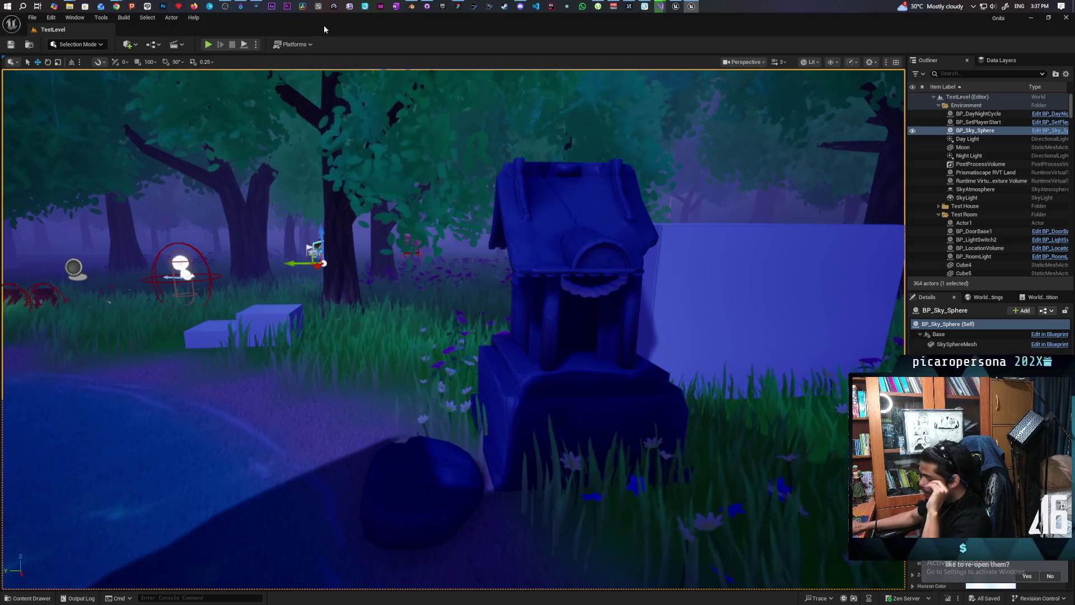
click(411, 6)
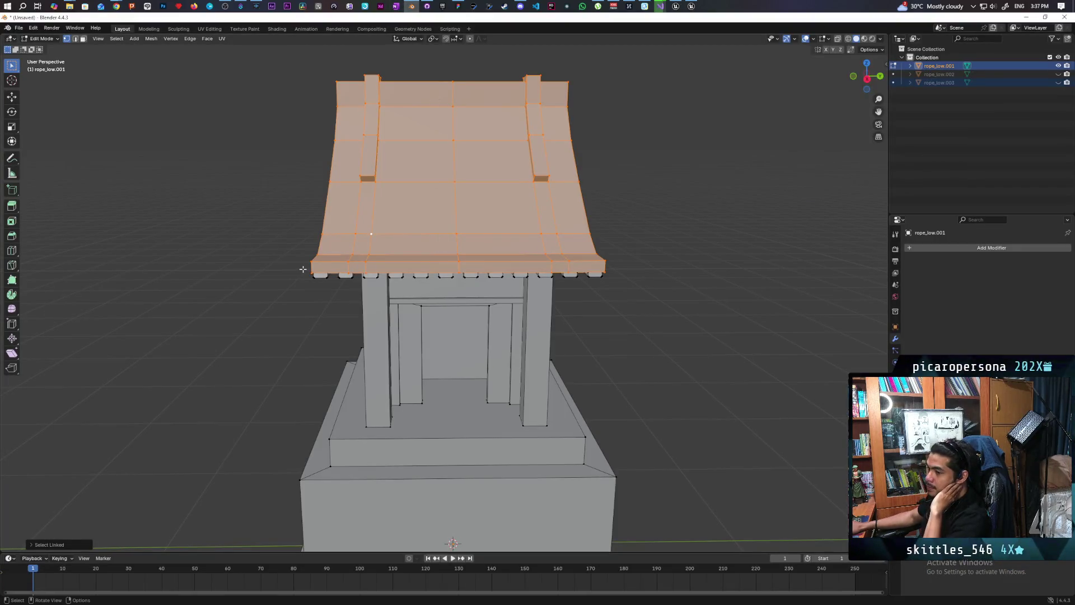
Step: Orbit and zoom around the shrine to inspect its curved roof from the front and above
scroll(302, 276, down, 3)
mouse_move(302, 276)
middle_down()
mouse_move(334, 257)
mouse_move(338, 270)
mouse_move(444, 267)
middle_up()
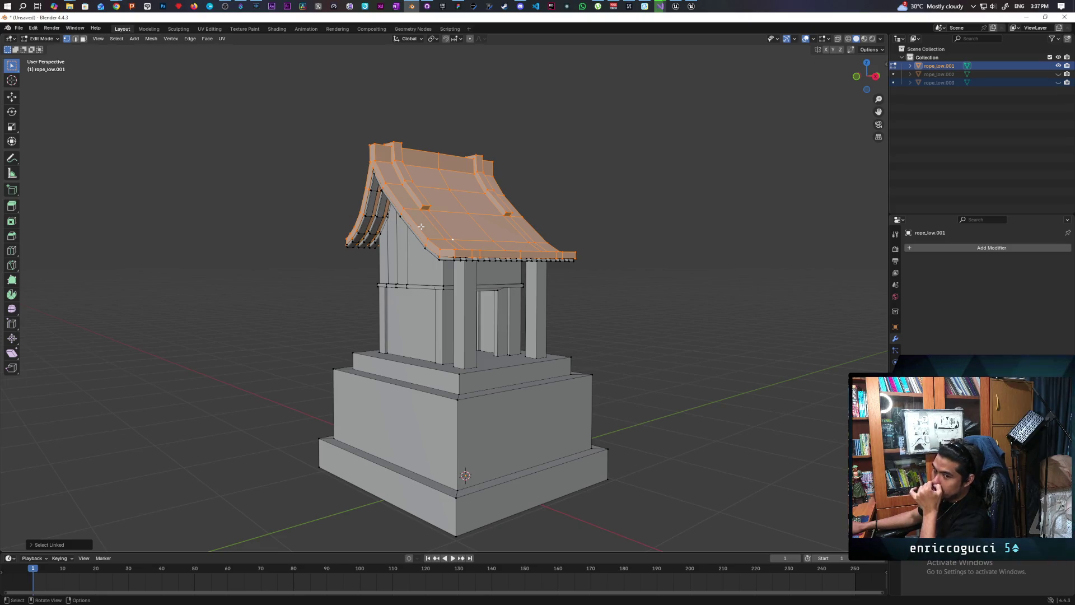
mouse_move(422, 220)
middle_down()
mouse_move(475, 213)
mouse_move(414, 228)
middle_up()
scroll(415, 226, up, 3)
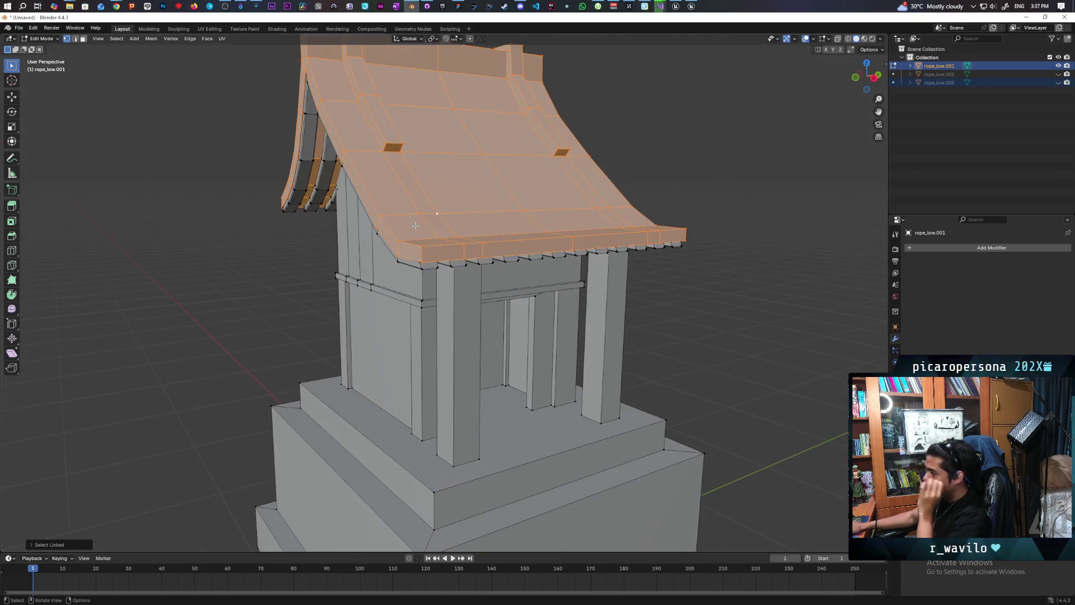
mouse_move(455, 300)
middle_down()
mouse_move(484, 237)
mouse_move(455, 240)
mouse_move(456, 252)
mouse_move(464, 235)
middle_up()
scroll(483, 237, down, 1)
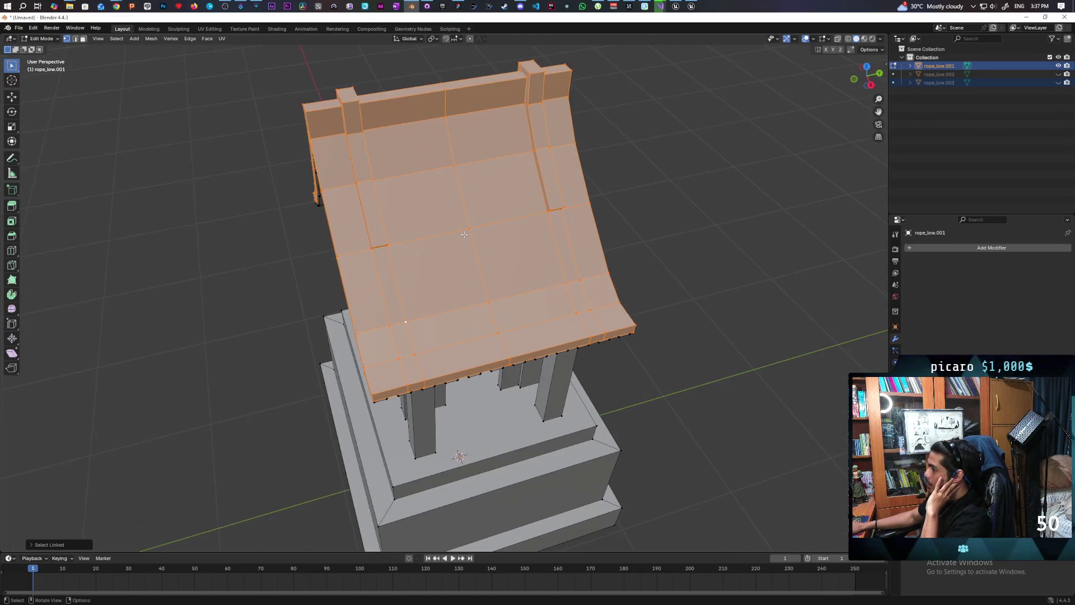
Step: Subdivide the roof mesh from the mesh operations menu with Number of Cuts set to 2
key(ctrl+v)
mouse_move(428, 224)
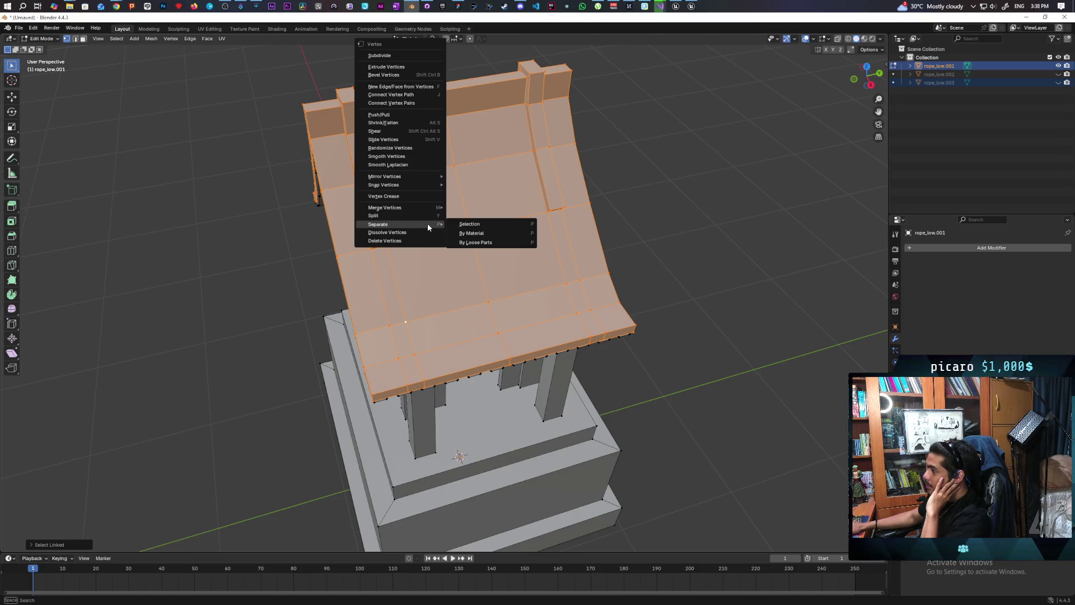
key(Escape)
right_click(468, 210)
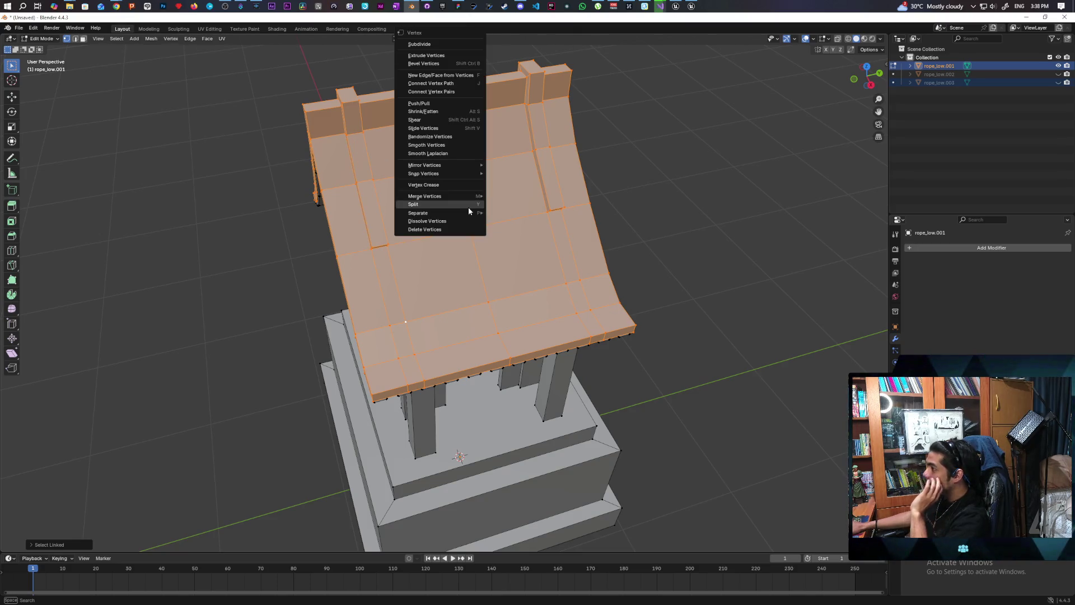
click(445, 41)
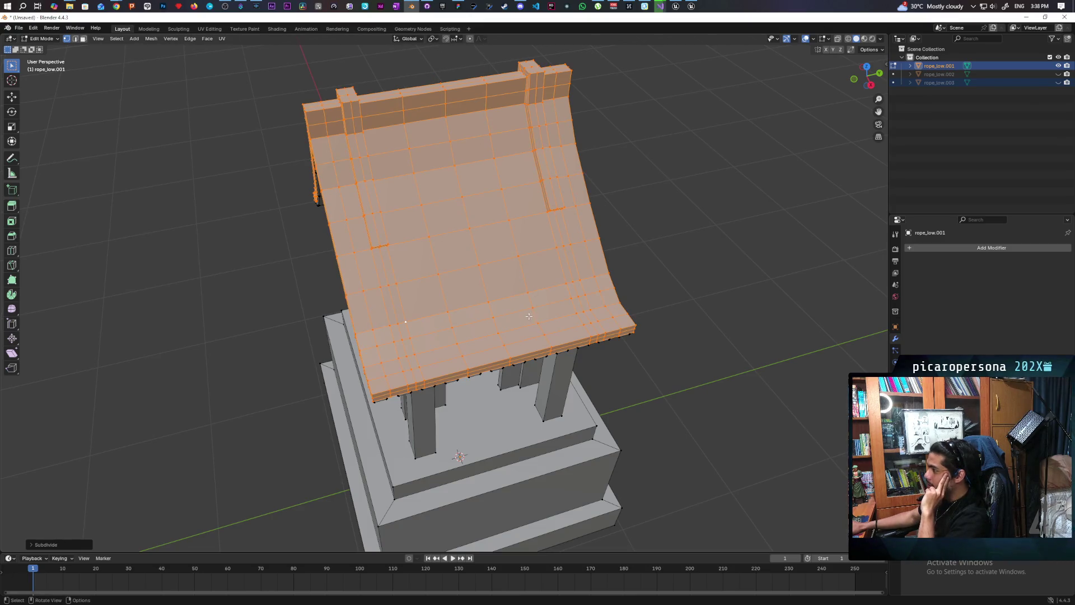
mouse_move(474, 277)
middle_down()
mouse_move(604, 281)
mouse_move(649, 261)
mouse_move(526, 263)
mouse_move(29, 508)
middle_up()
click(34, 545)
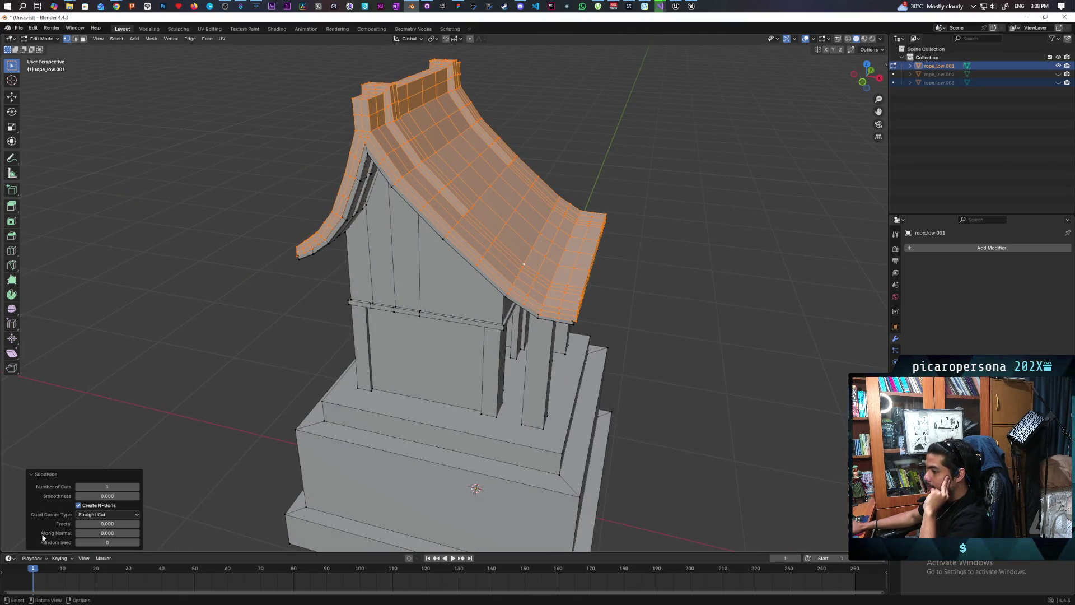
click(123, 486)
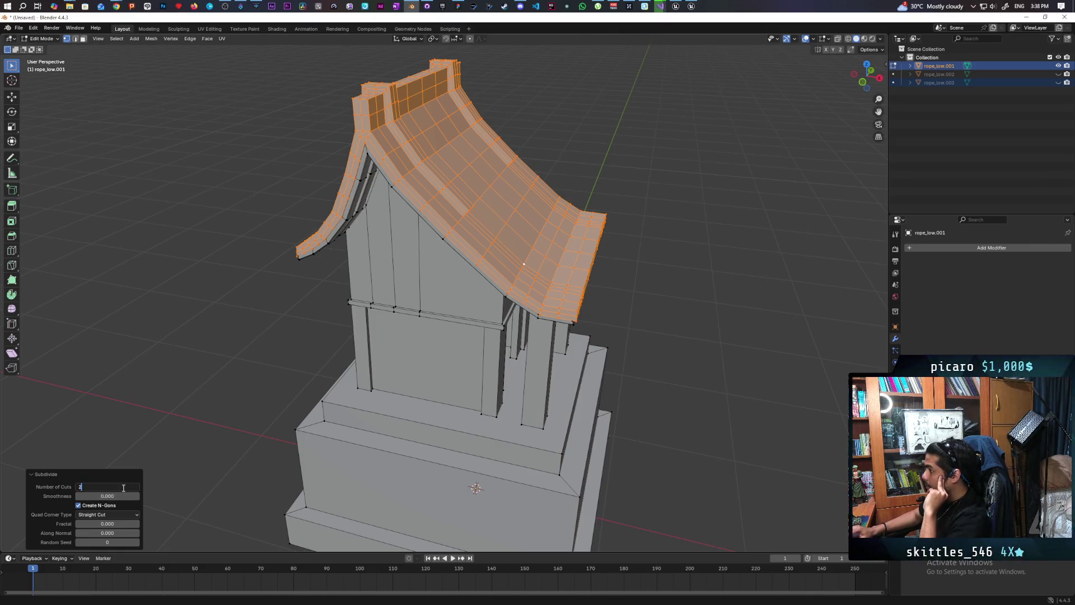
text(2)
key(Return)
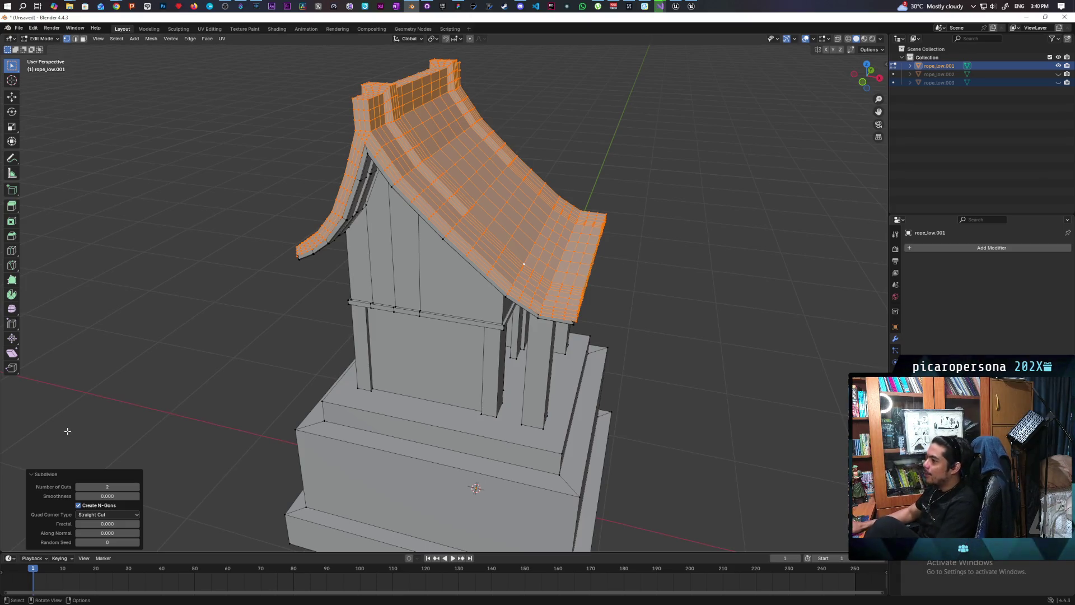
mouse_move(450, 254)
middle_down()
mouse_move(476, 241)
mouse_move(432, 255)
middle_up()
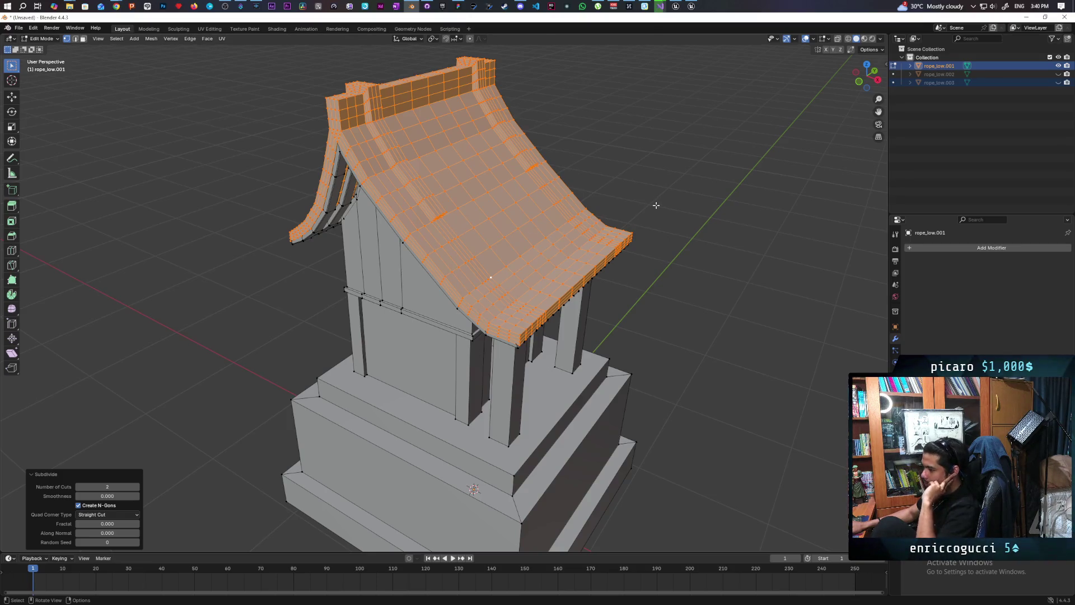
Step: Deselect the roof and undo the subdivision to restore its coarse mesh
click(707, 198)
key(ctrl+z)
key(ctrl+z)
mouse_move(707, 199)
middle_down()
mouse_move(600, 238)
mouse_move(651, 246)
middle_up()
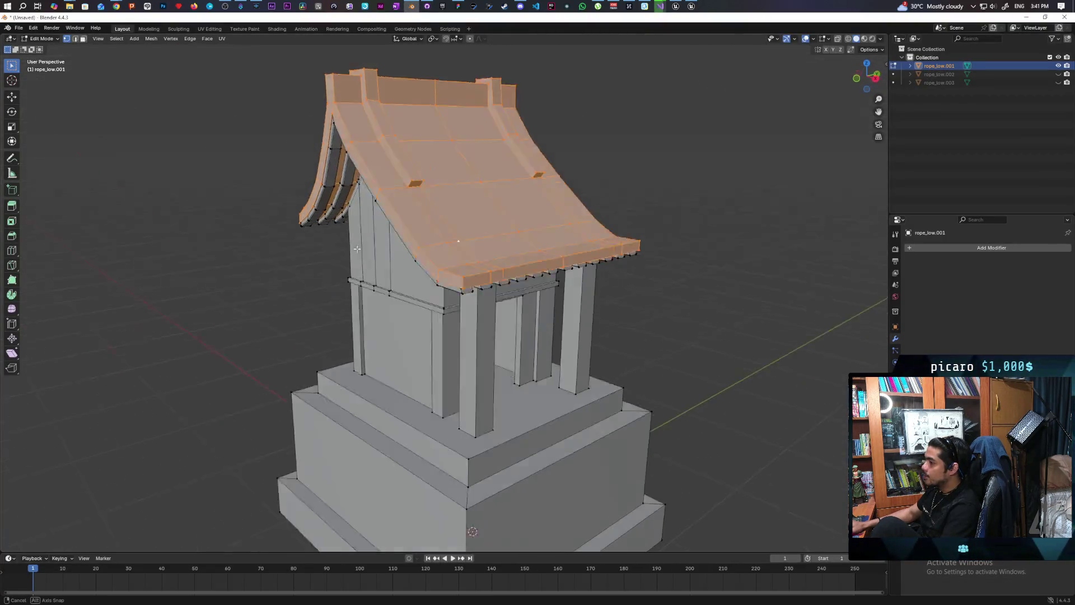
click(52, 41)
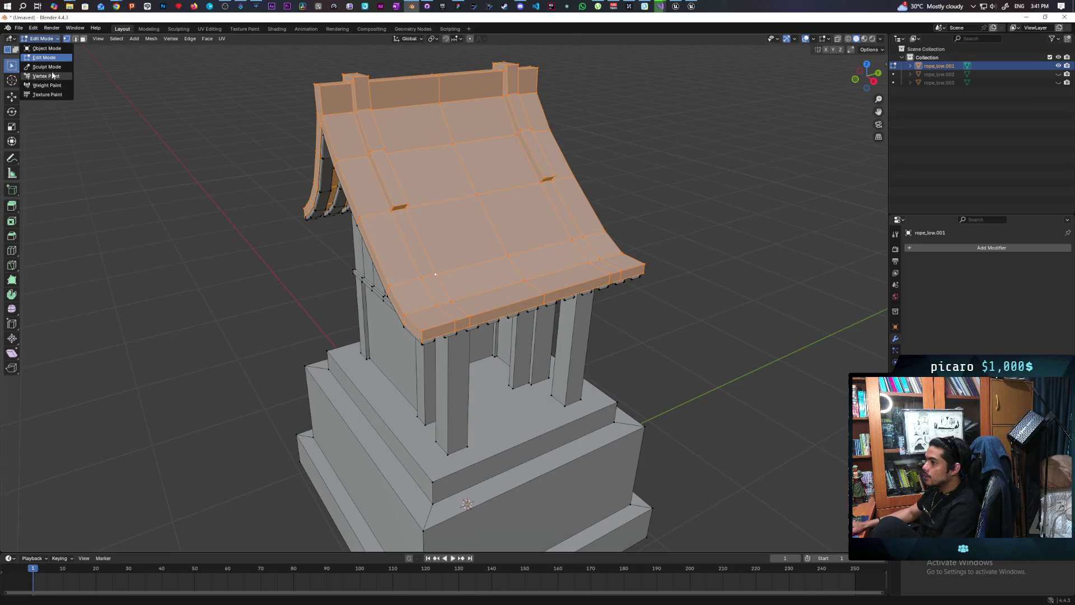
Step: Switch to Sculpt Mode and enable Dyntopo, accepting the attribute data warning
click(55, 71)
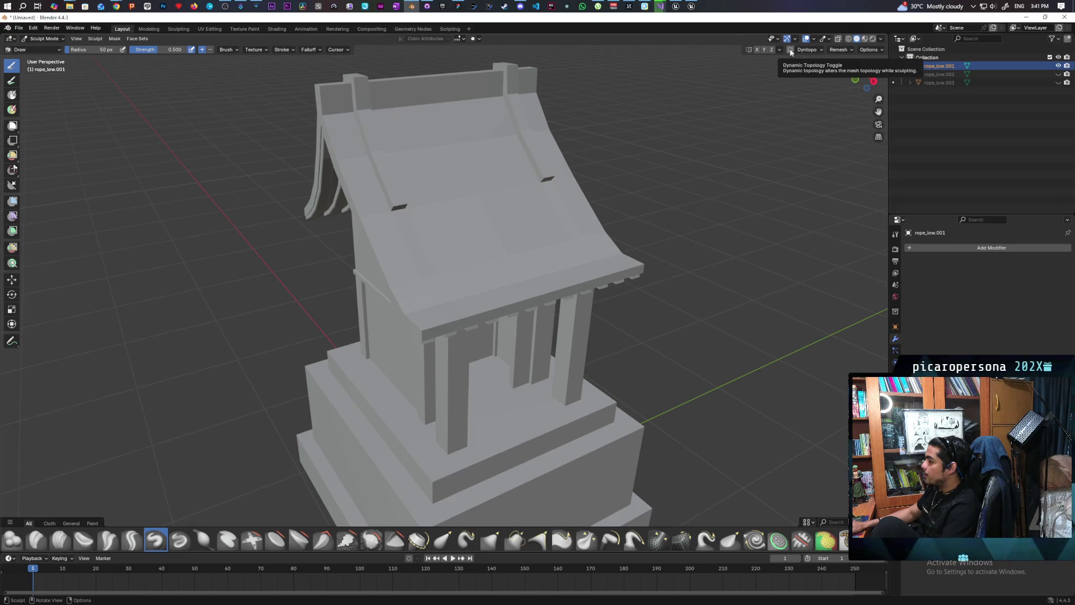
click(790, 50)
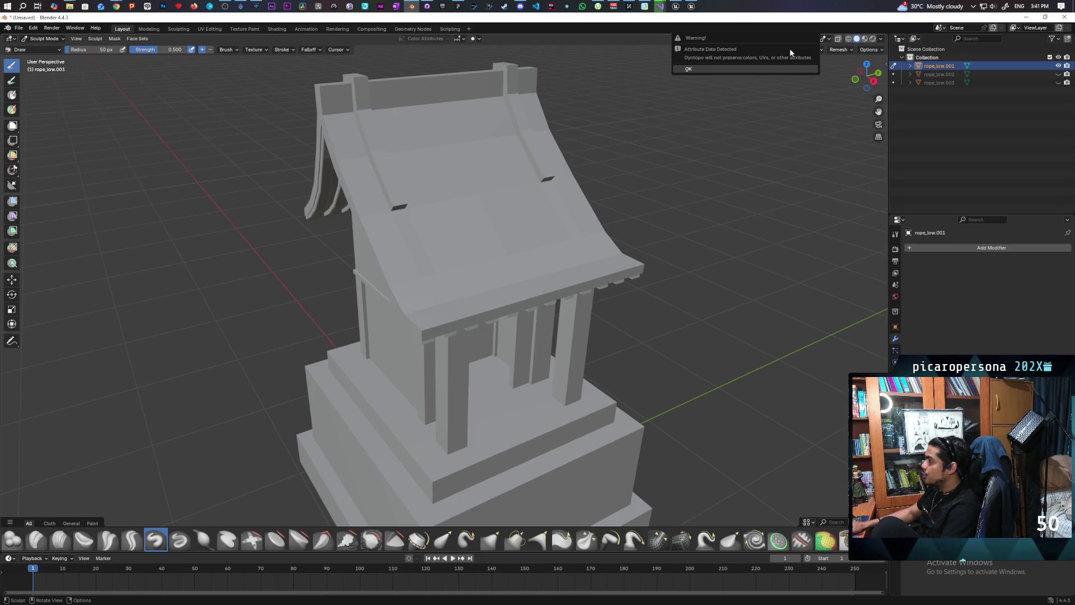
click(742, 68)
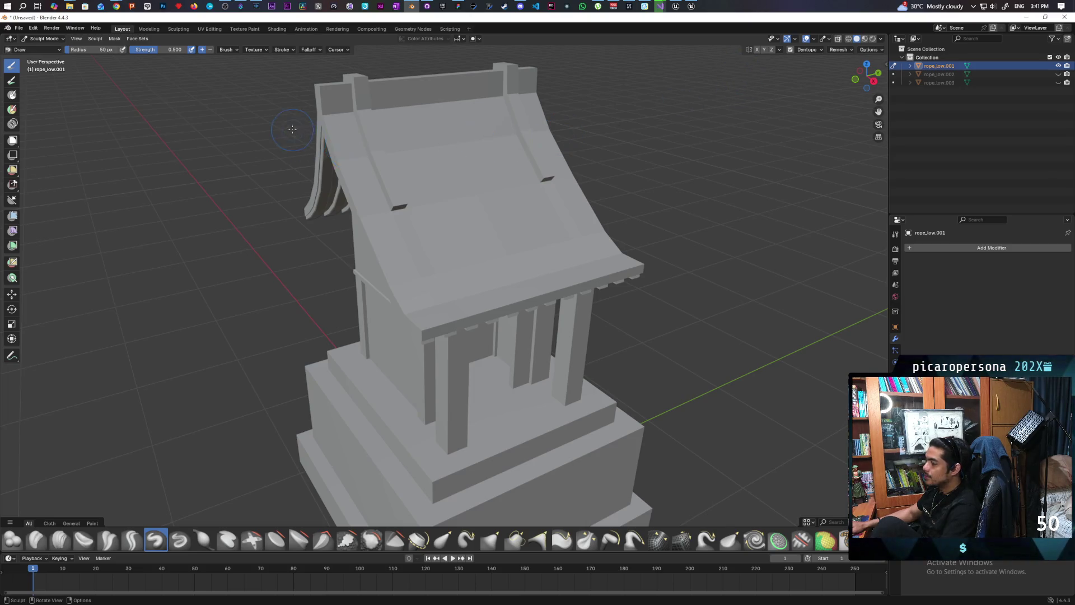
scroll(292, 129, up, 3)
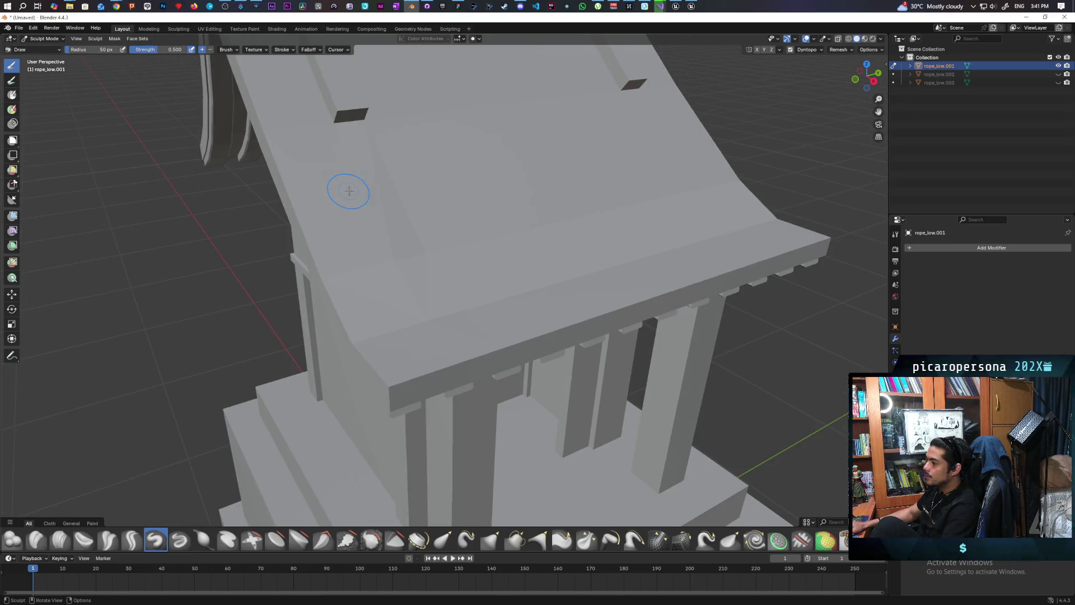
mouse_move(399, 194)
middle_down()
mouse_move(427, 192)
mouse_move(393, 213)
mouse_move(437, 201)
middle_up()
Step: Check the finished UE5 build in Visual Studio, then bring up Unreal's ThirdPersonExampleMap
mouse_move(660, 6)
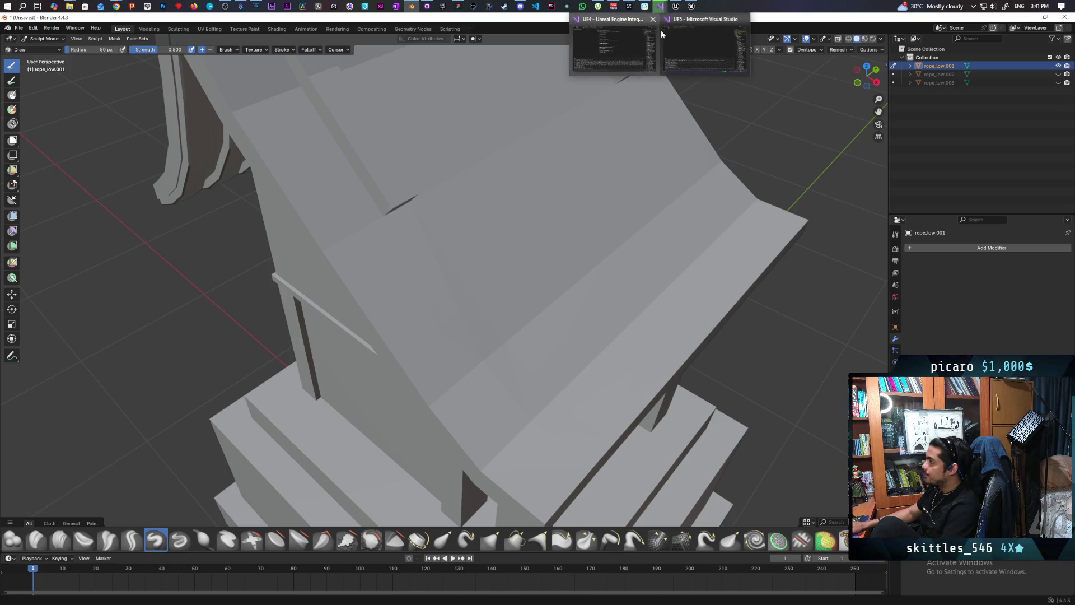
mouse_move(679, 38)
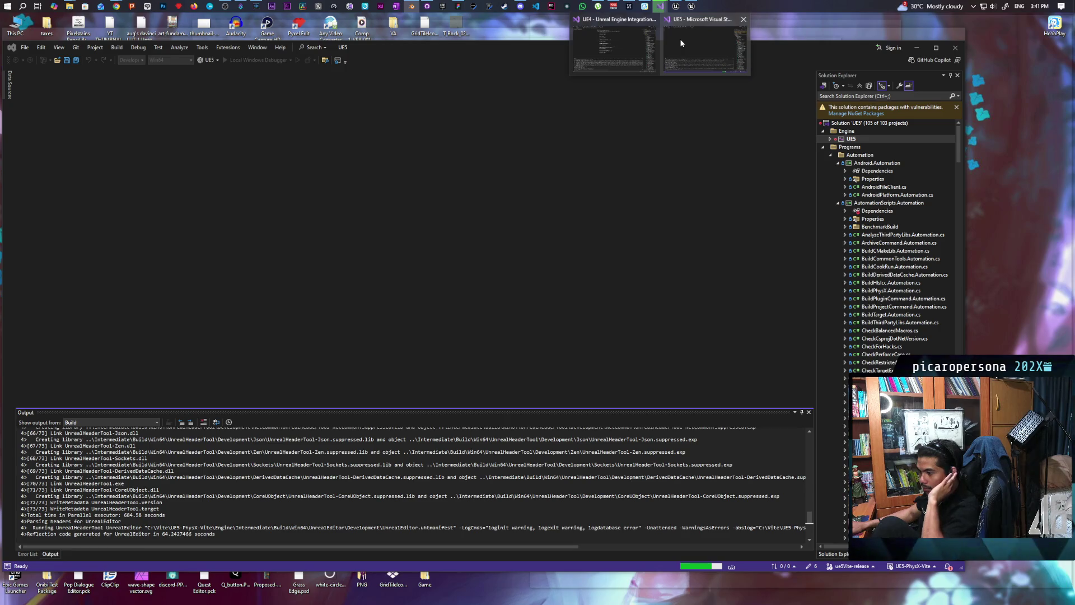
click(681, 43)
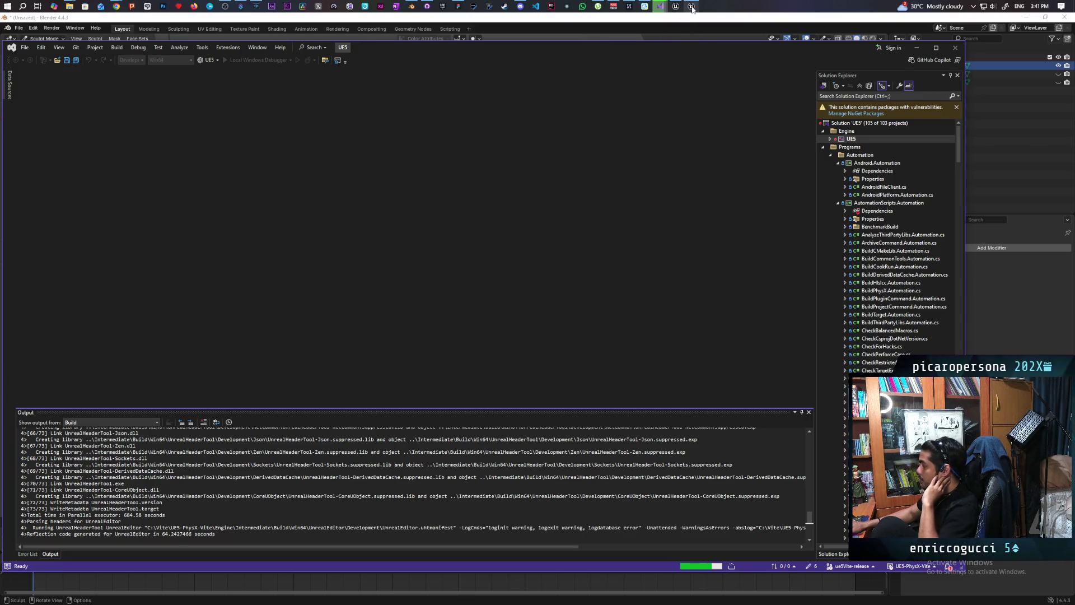
click(691, 42)
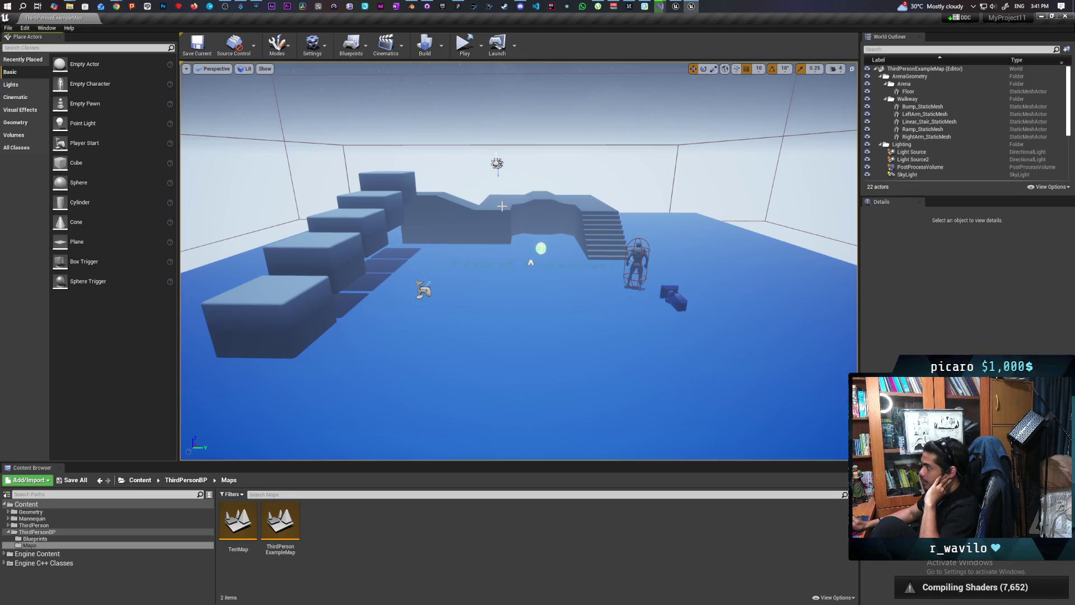
Step: Leave the shaders compiling and go back to Blender to orbit around the shrine roof
mouse_move(947, 21)
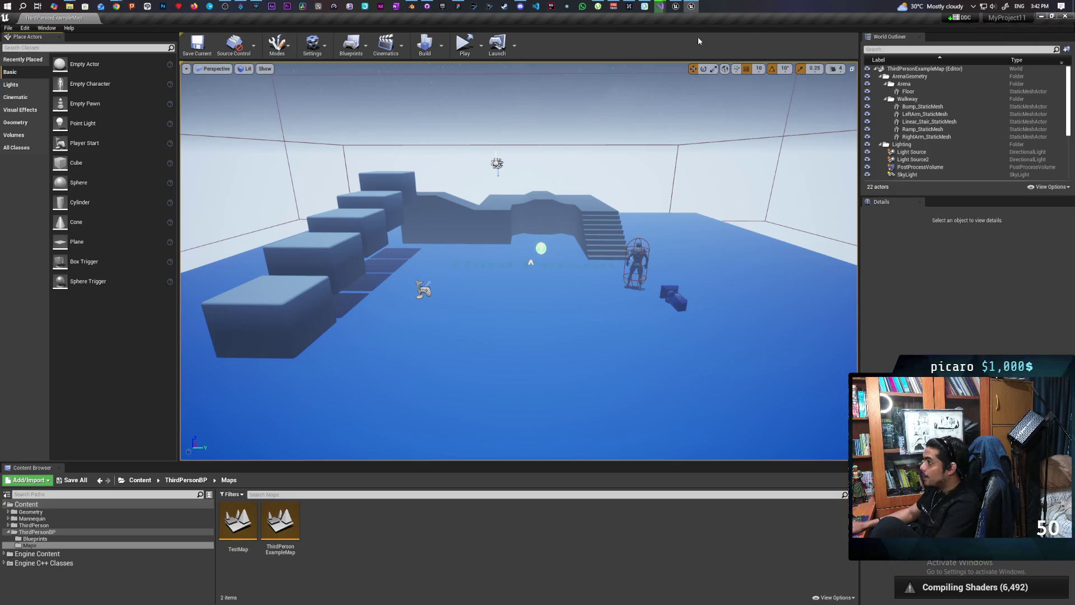
click(411, 7)
mouse_move(364, 327)
middle_down()
mouse_move(398, 262)
mouse_move(379, 293)
mouse_move(386, 316)
middle_up()
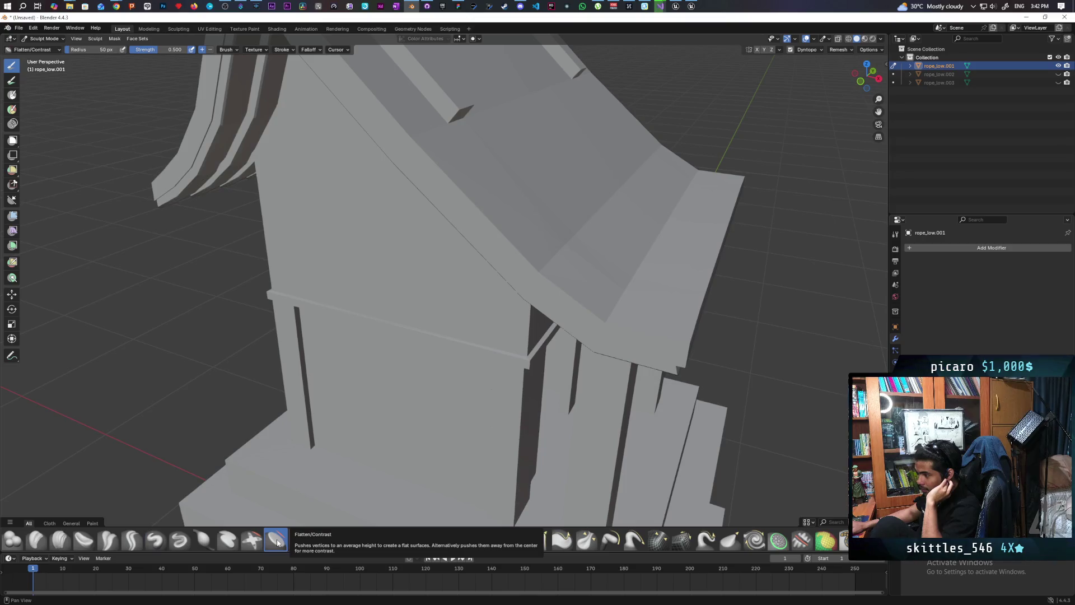
click(277, 541)
mouse_move(484, 218)
mouse_down()
mouse_move(501, 232)
mouse_move(466, 196)
mouse_move(535, 277)
mouse_up()
middle_drag(535, 276, 556, 288)
drag(556, 288, 571, 257)
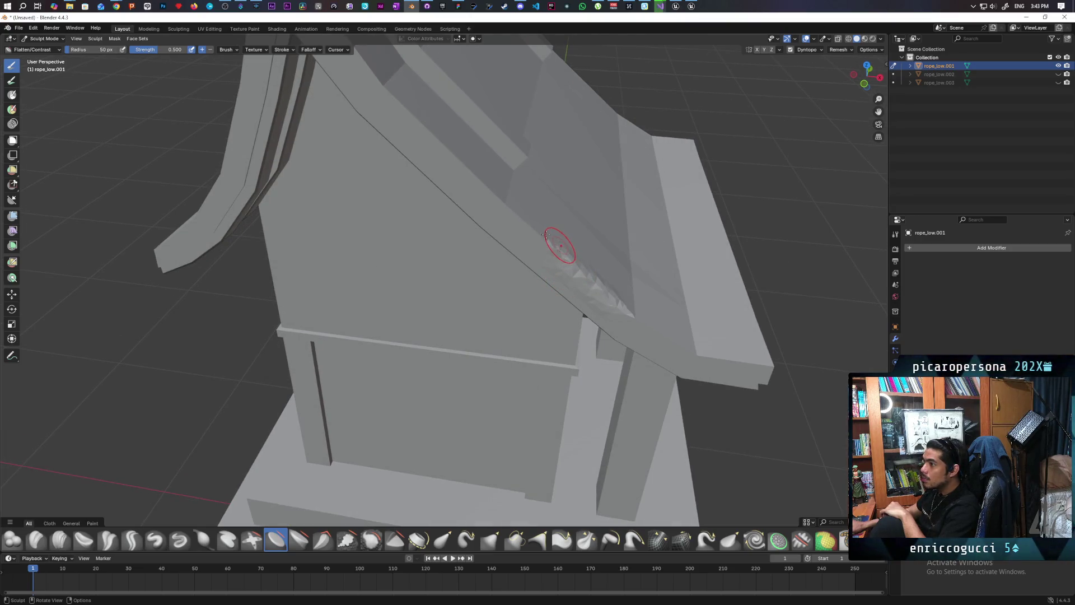
drag(480, 180, 558, 252)
drag(636, 315, 707, 352)
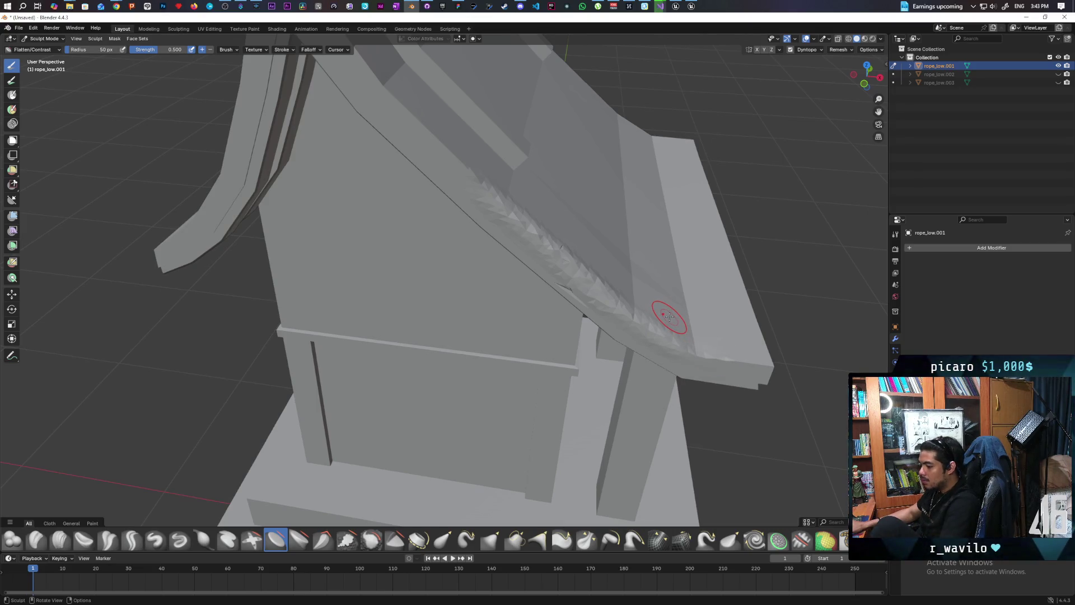
key(ctrl+z)
key(ctrl+z)
key(ctrl+z)
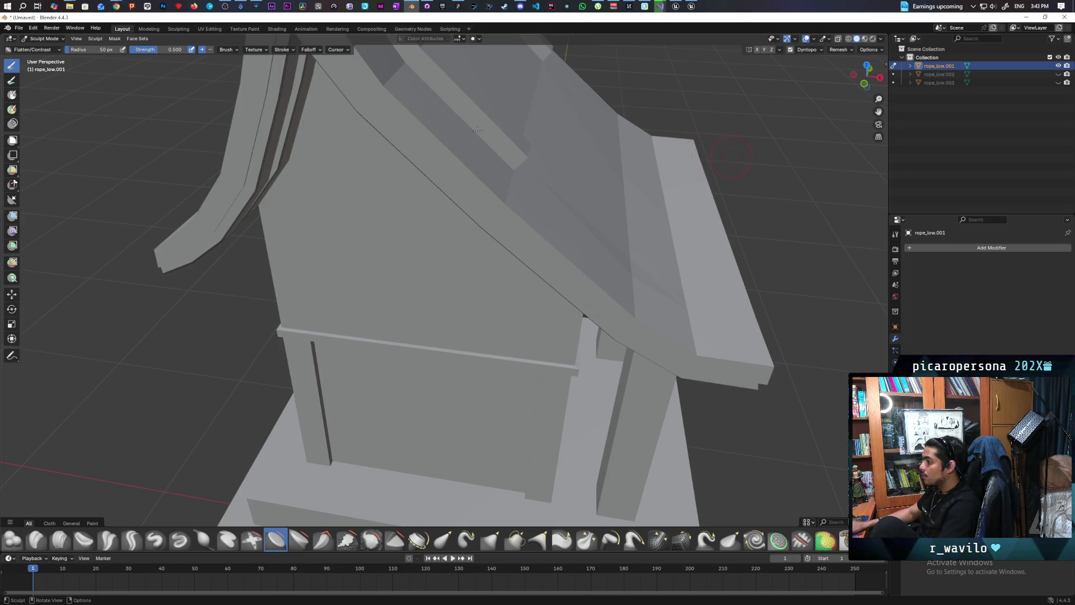
Step: Return to Object Mode and duplicate the shrine in place as rope_low.004
click(45, 40)
click(47, 48)
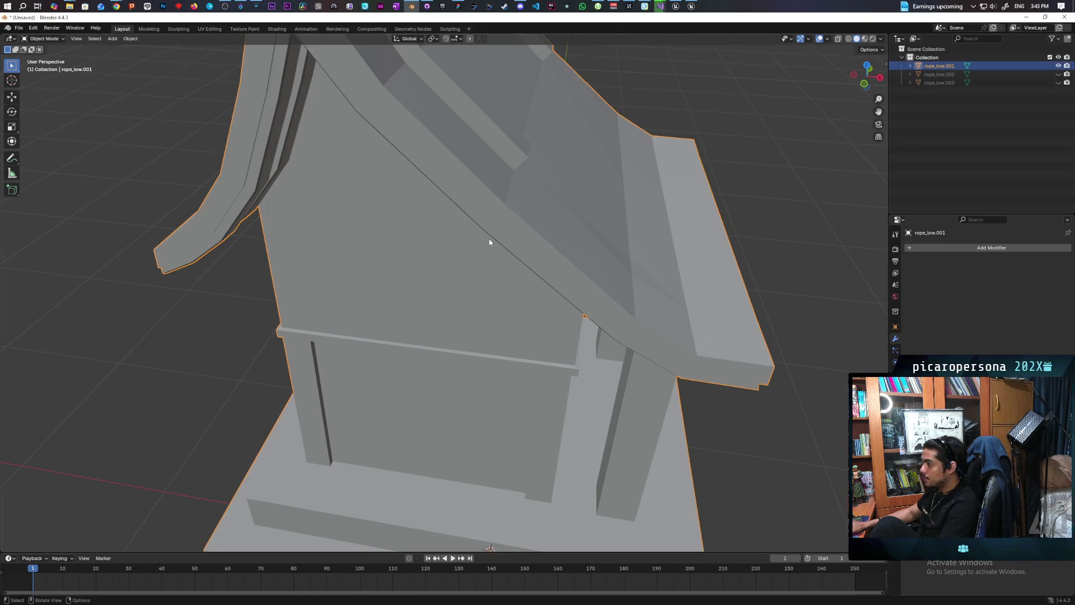
key(shift+d)
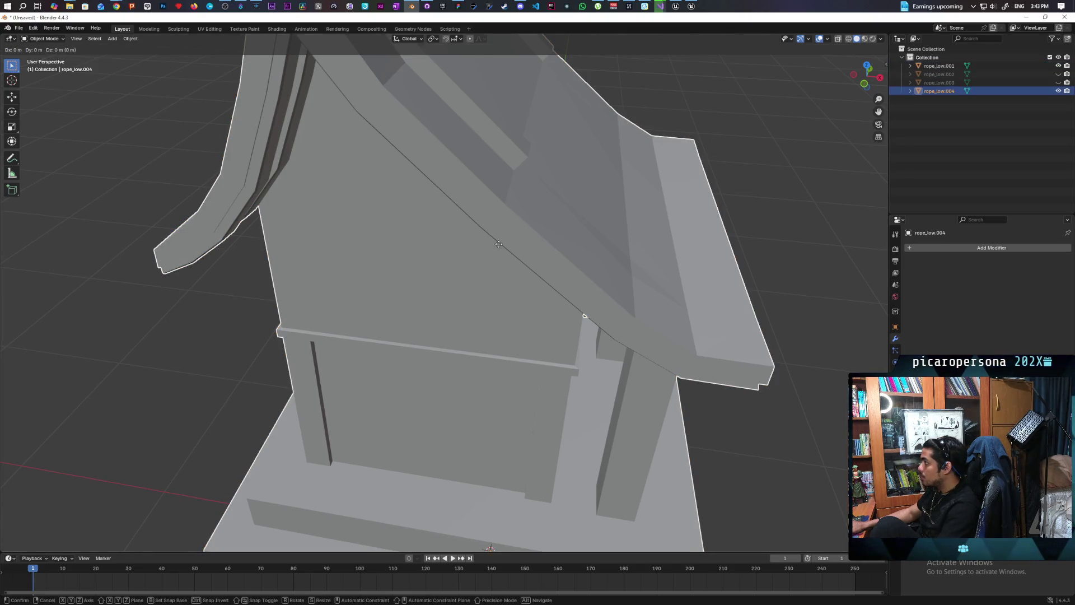
right_click(499, 245)
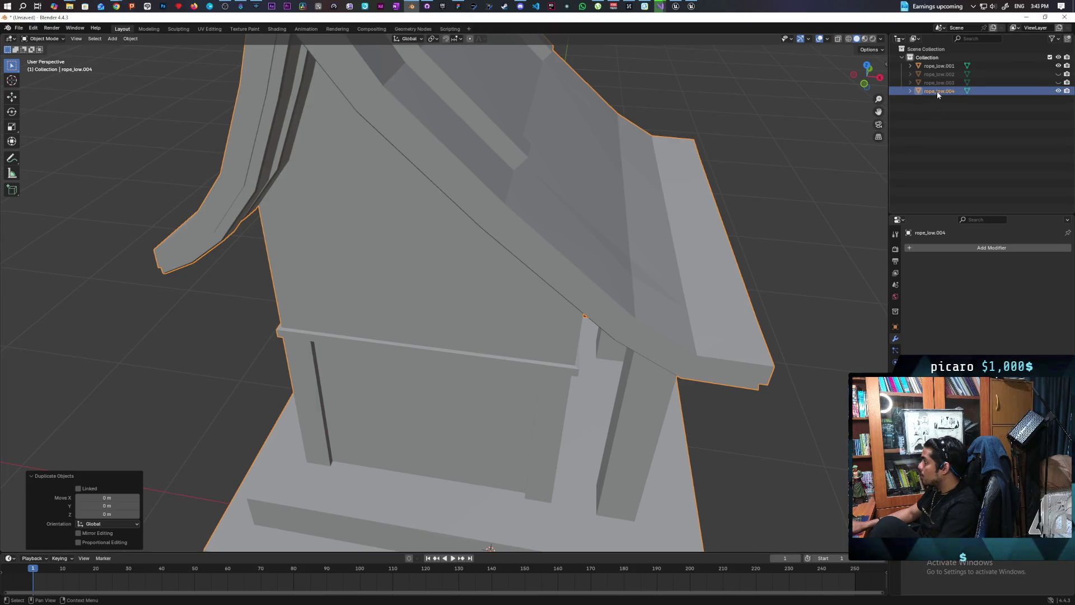
Step: Hide rope_low.004, rename it 'Base Low', and select rope_low.001
click(1058, 91)
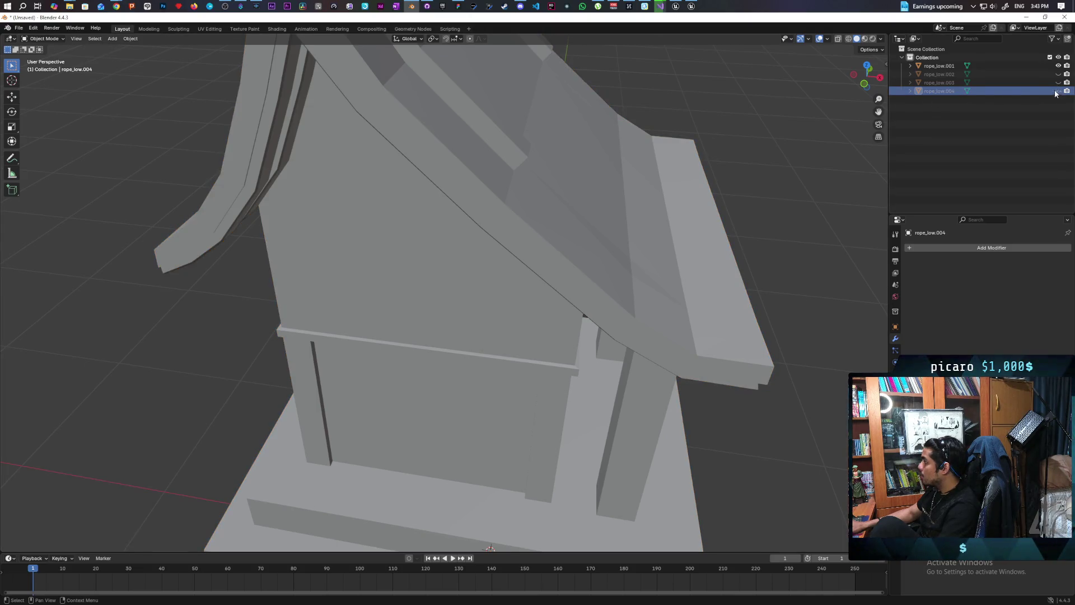
double_click(946, 90)
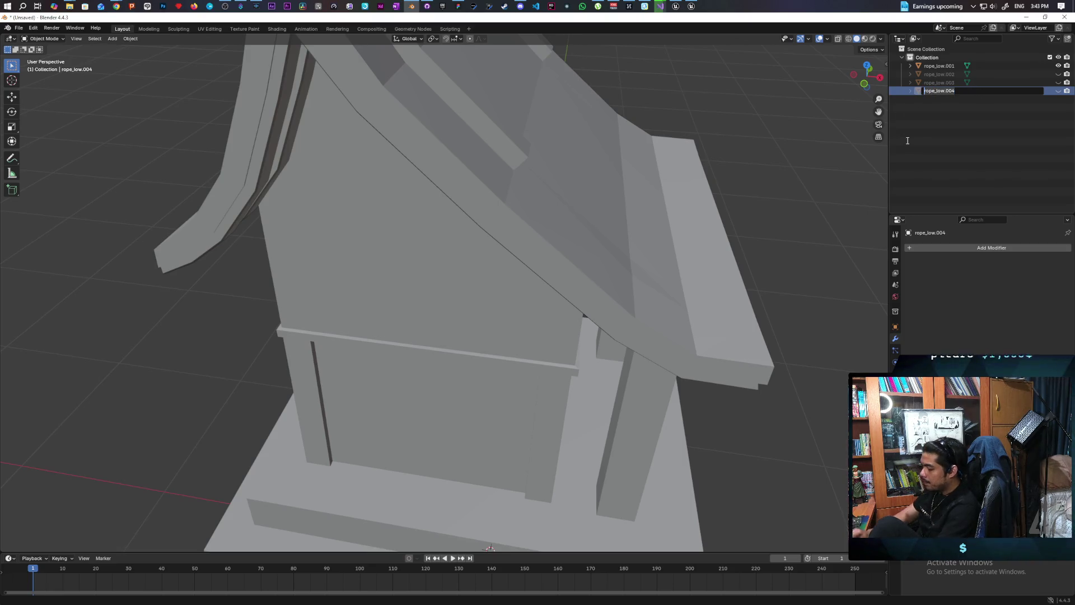
text(Base)
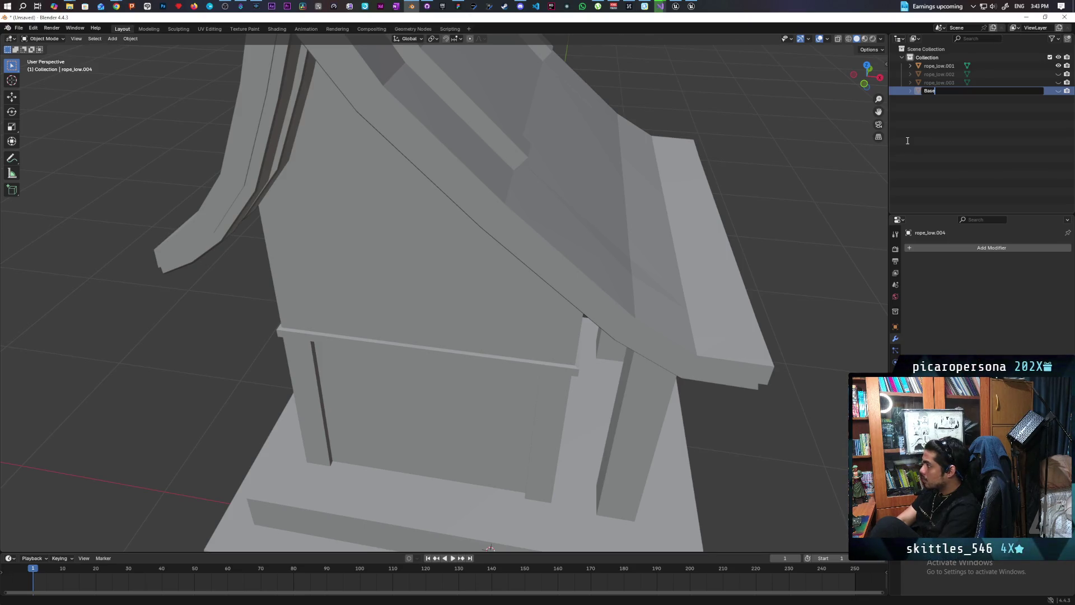
text( Low)
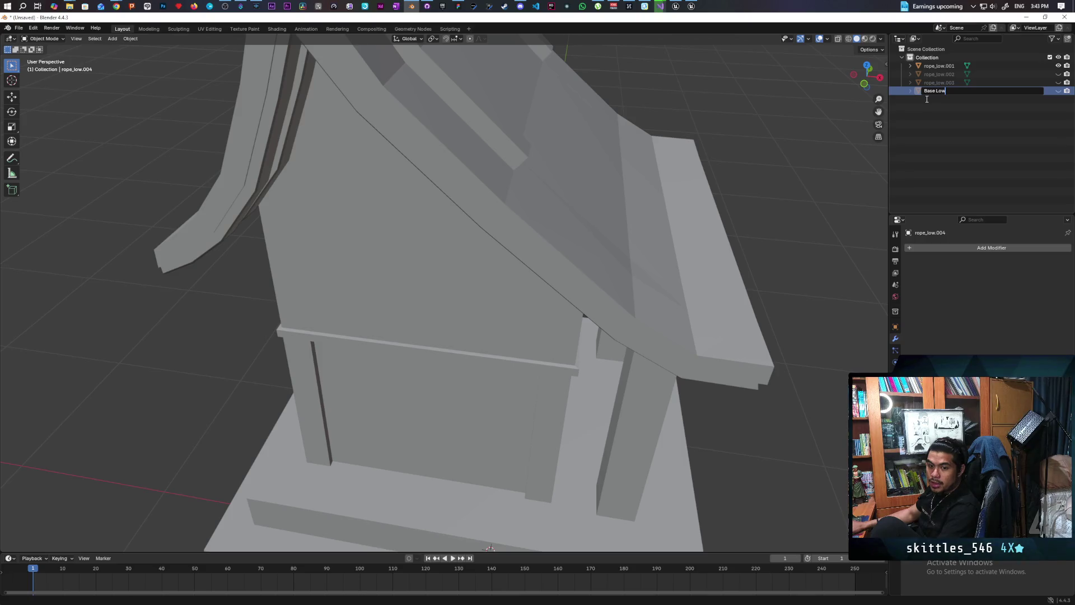
key(Return)
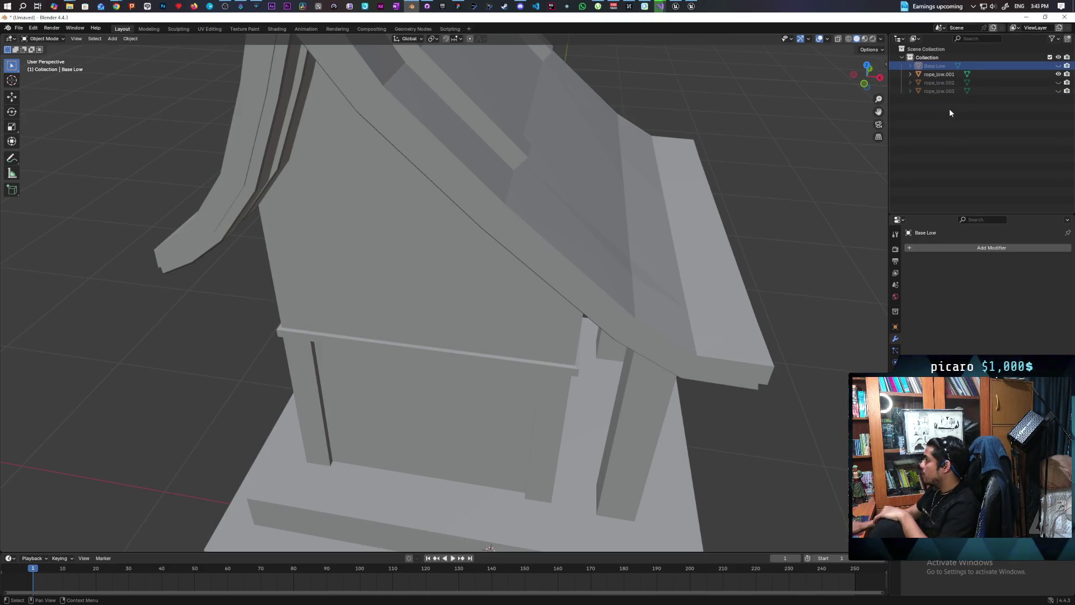
click(929, 75)
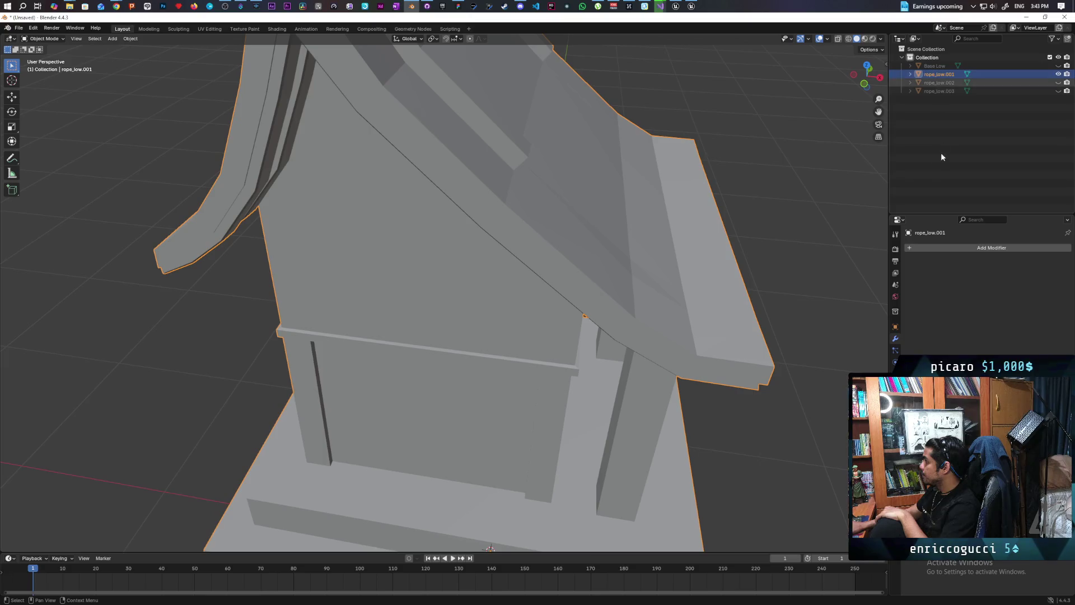
Step: Orbit to face the roof front and put rope_low.001 into Sculpt Mode
mouse_move(669, 249)
middle_down()
mouse_move(605, 216)
mouse_move(640, 209)
mouse_move(636, 228)
mouse_move(655, 228)
mouse_move(646, 213)
mouse_move(614, 228)
mouse_move(600, 221)
mouse_move(619, 210)
middle_up()
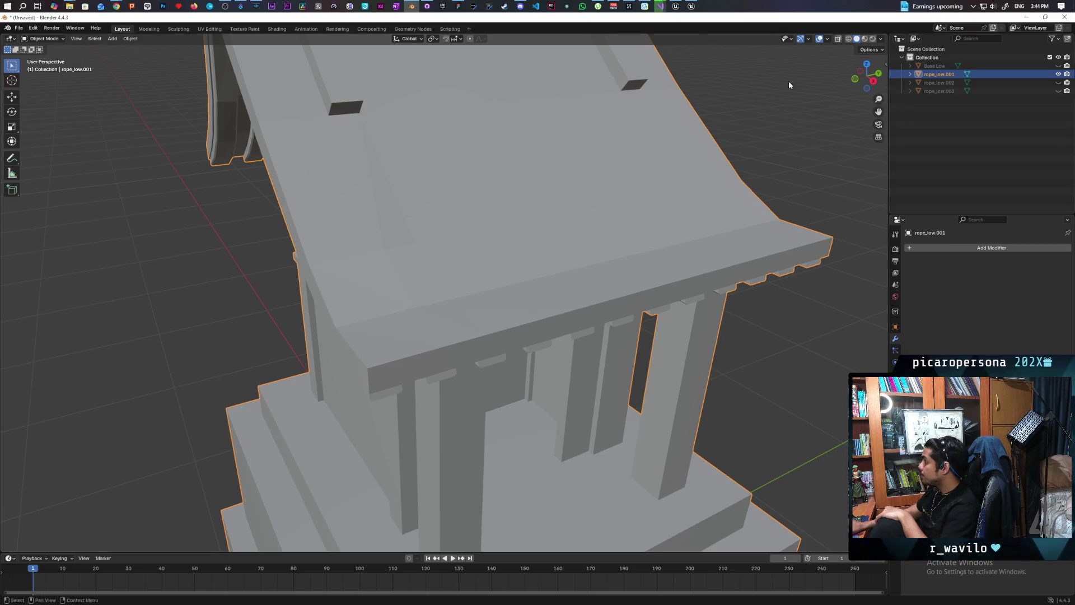
click(33, 39)
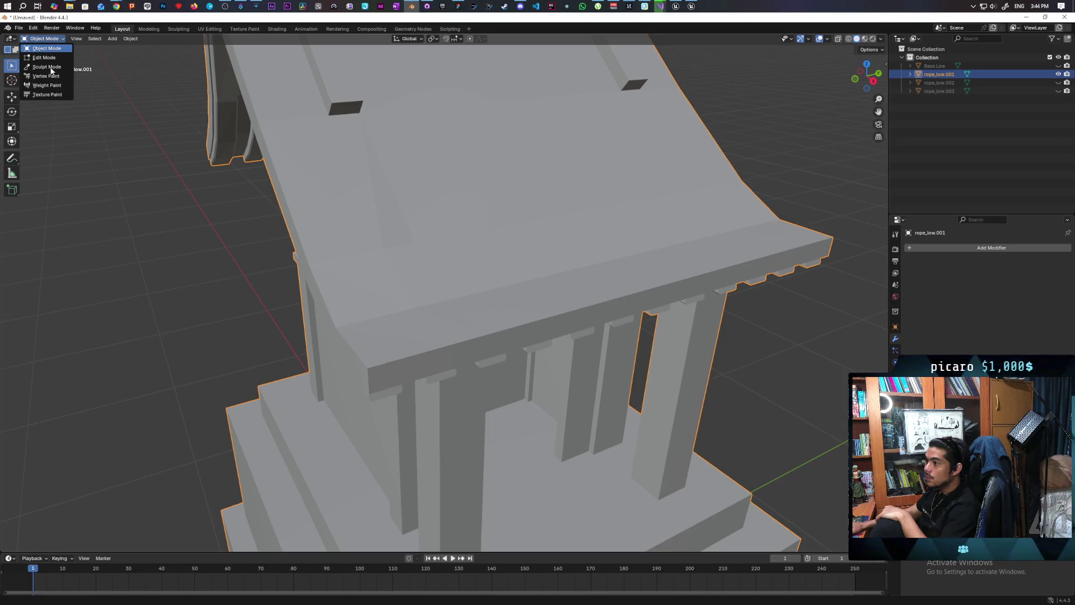
click(50, 68)
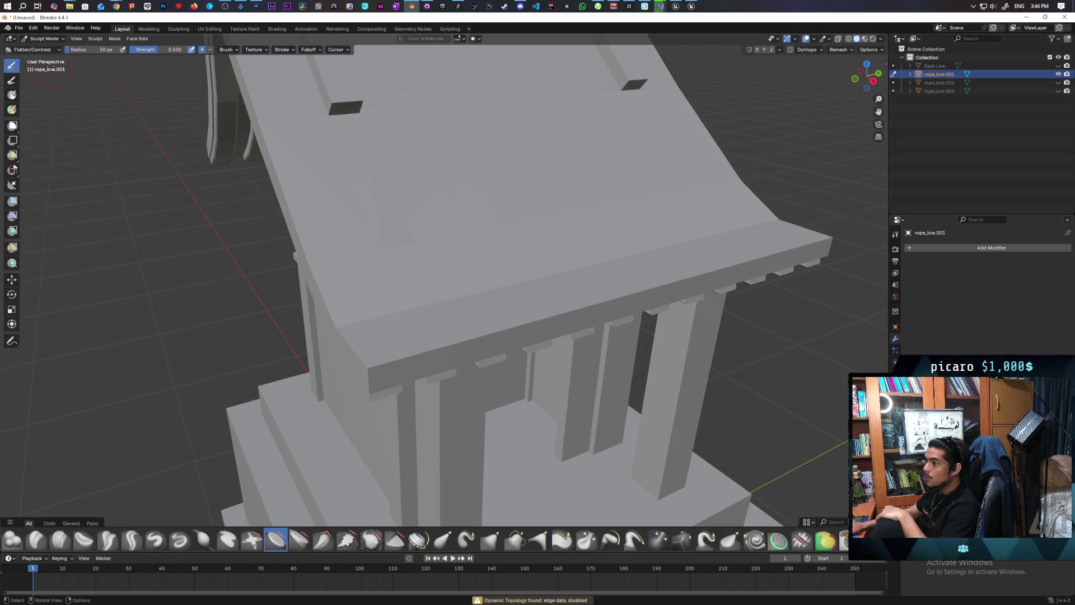
Step: Voxel-remesh rope_low.001 with a 0.3 m voxel size
click(844, 51)
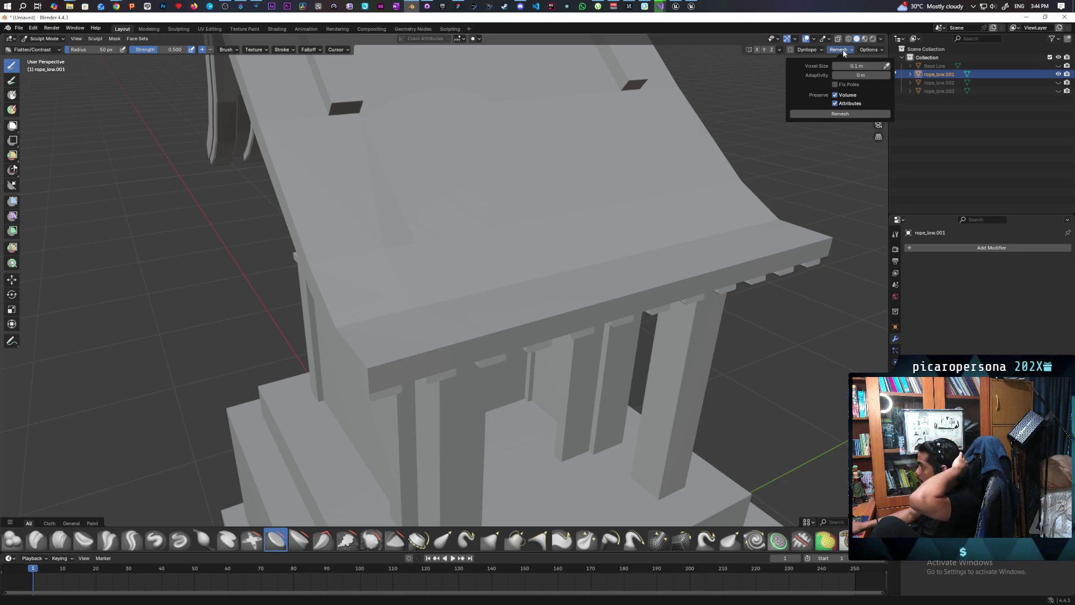
click(825, 112)
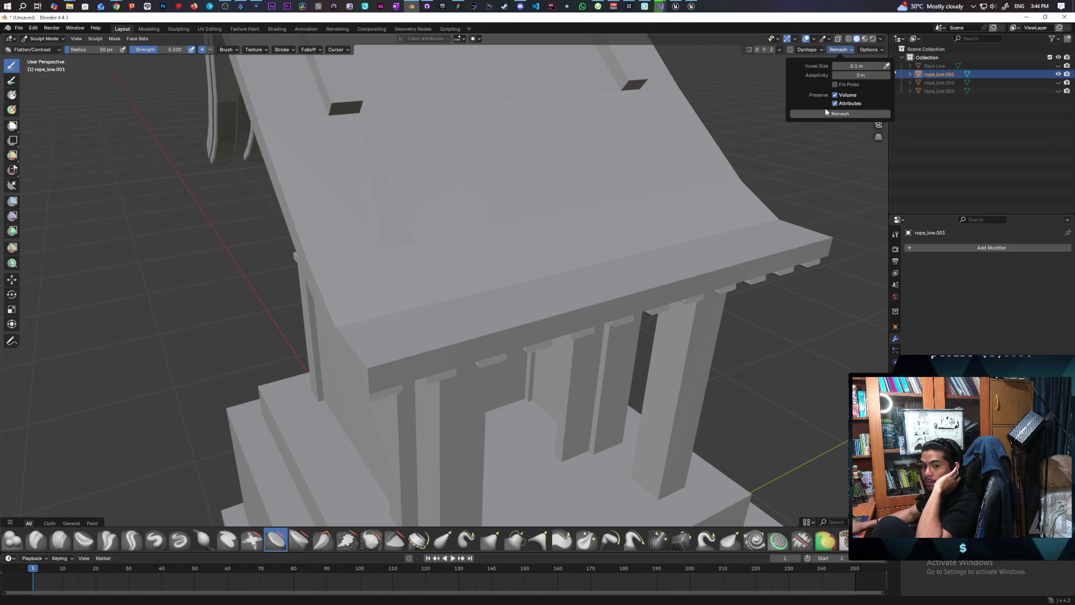
click(848, 65)
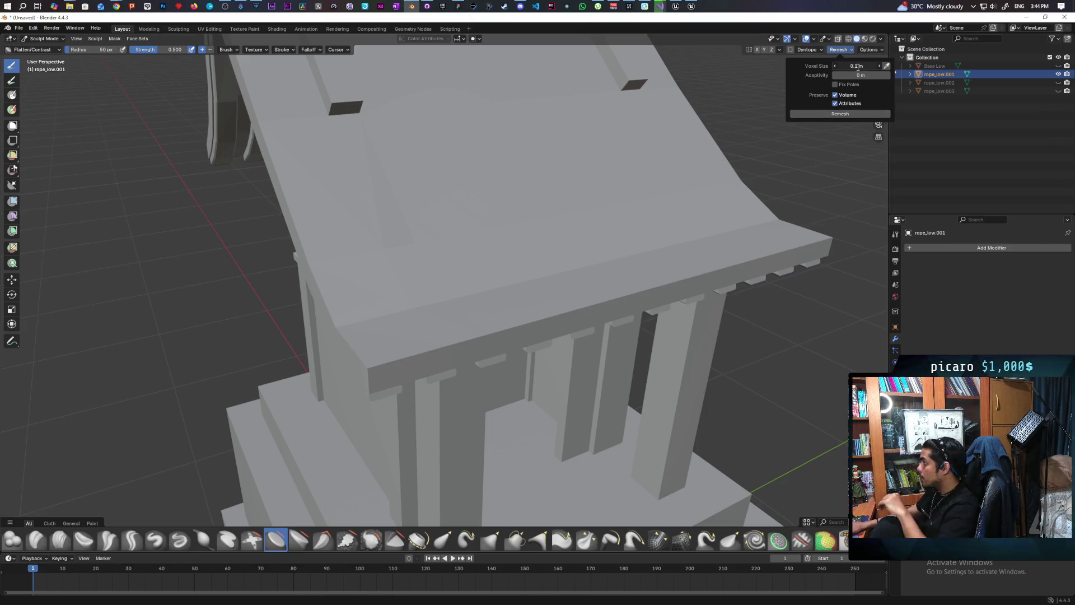
text(.3)
key(Return)
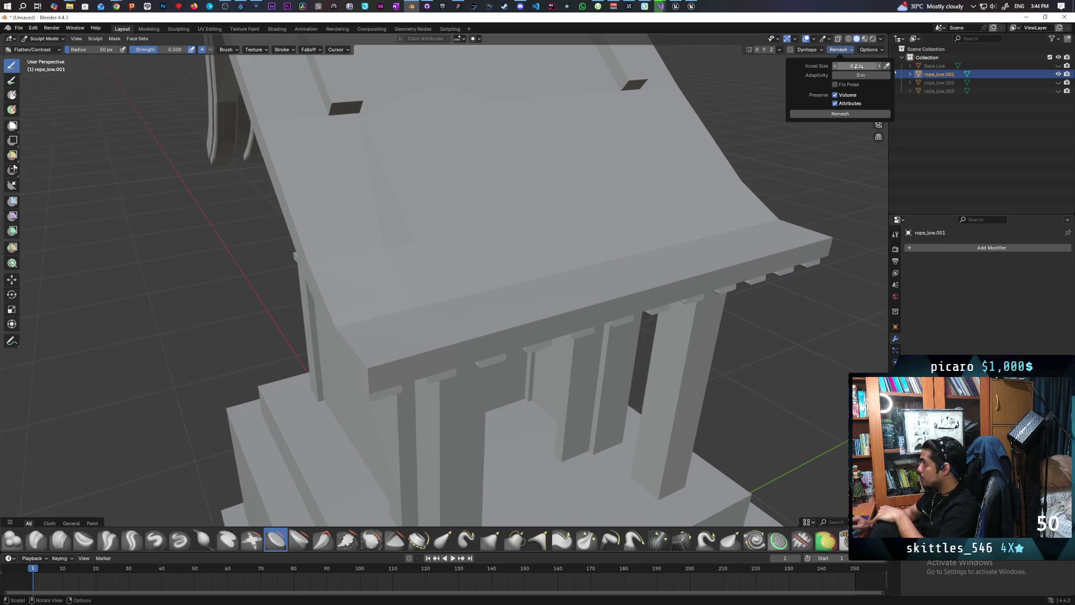
click(845, 114)
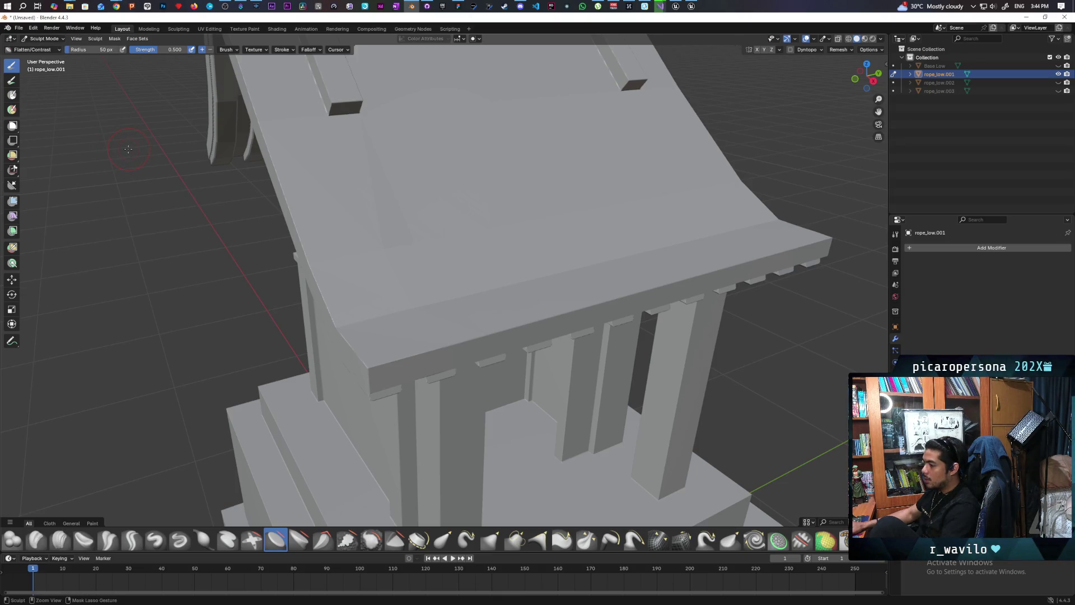
click(842, 50)
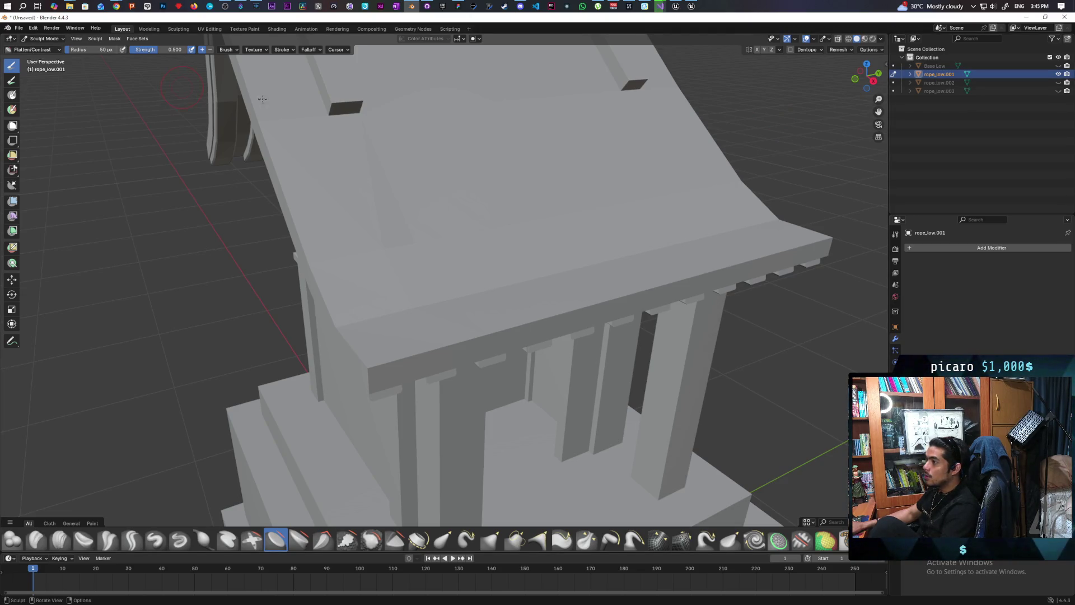
click(838, 50)
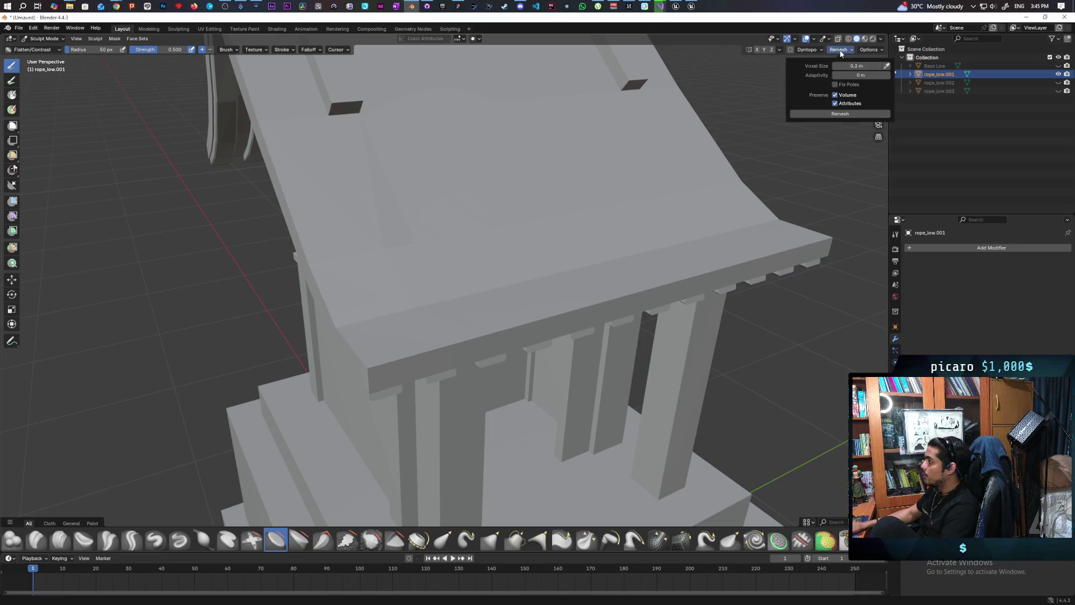
Step: Set the Remesh voxel size to 0.03 m, then bring Unreal Editor forward
text(0.03)
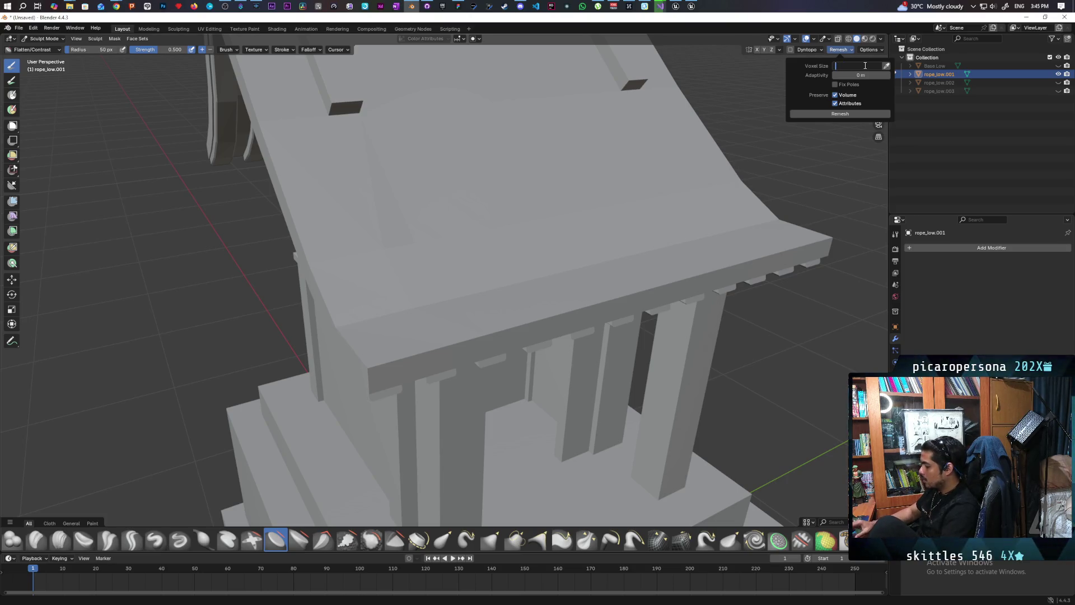
text(.03)
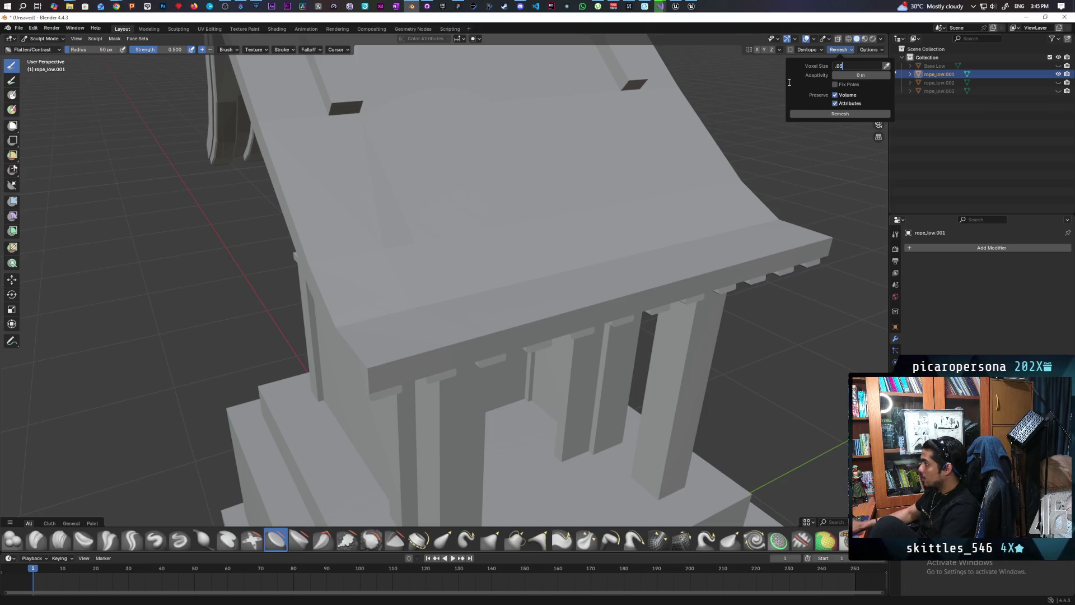
key(Return)
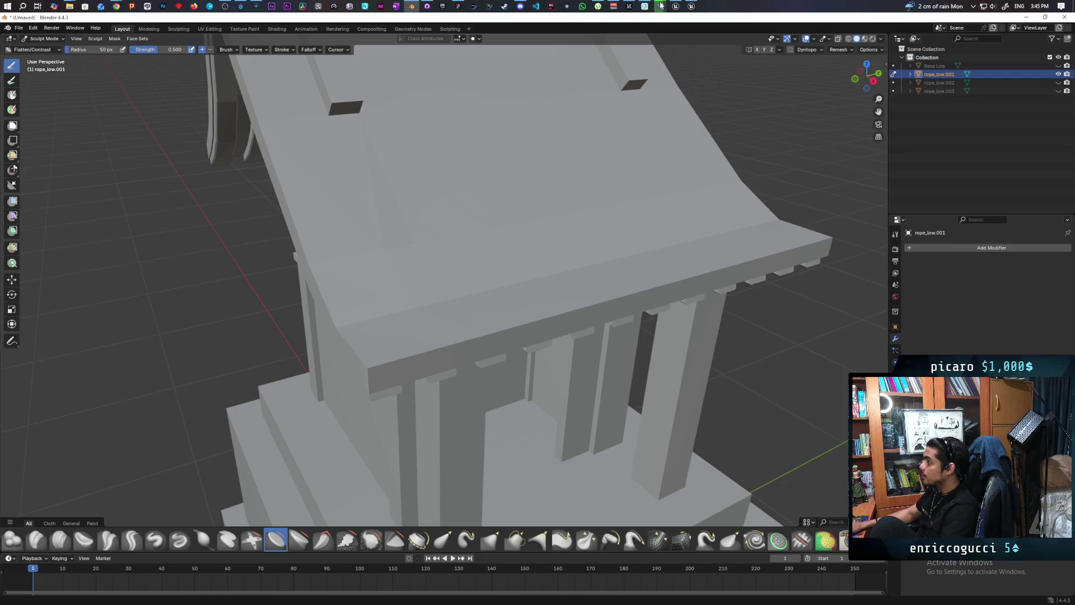
mouse_move(660, 7)
mouse_move(690, 33)
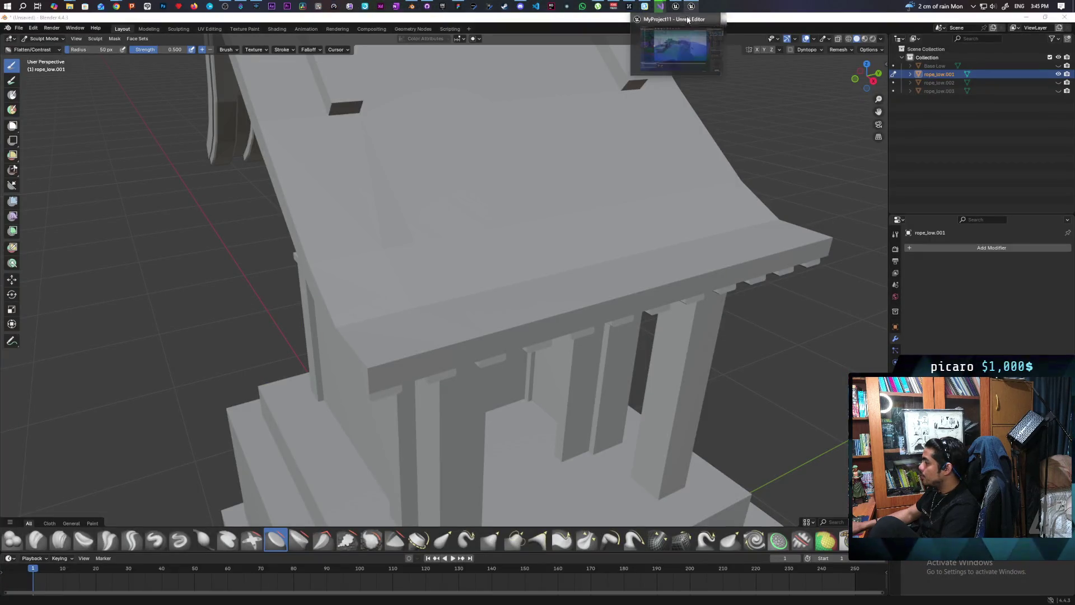
click(690, 11)
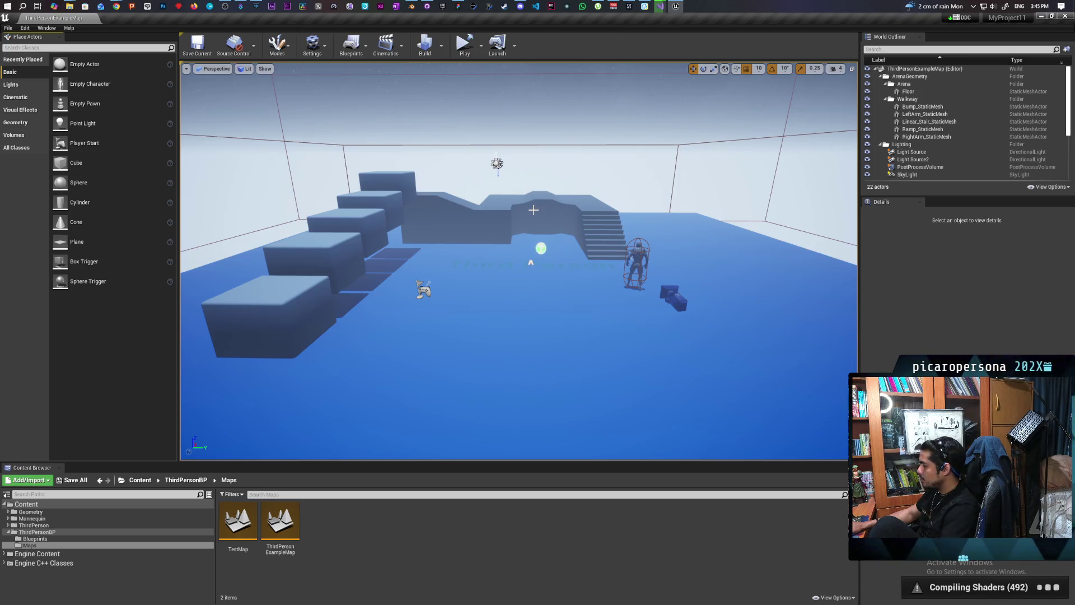
Step: Return to Blender and remesh the roof at the 0.03 m voxel size
click(412, 6)
click(845, 51)
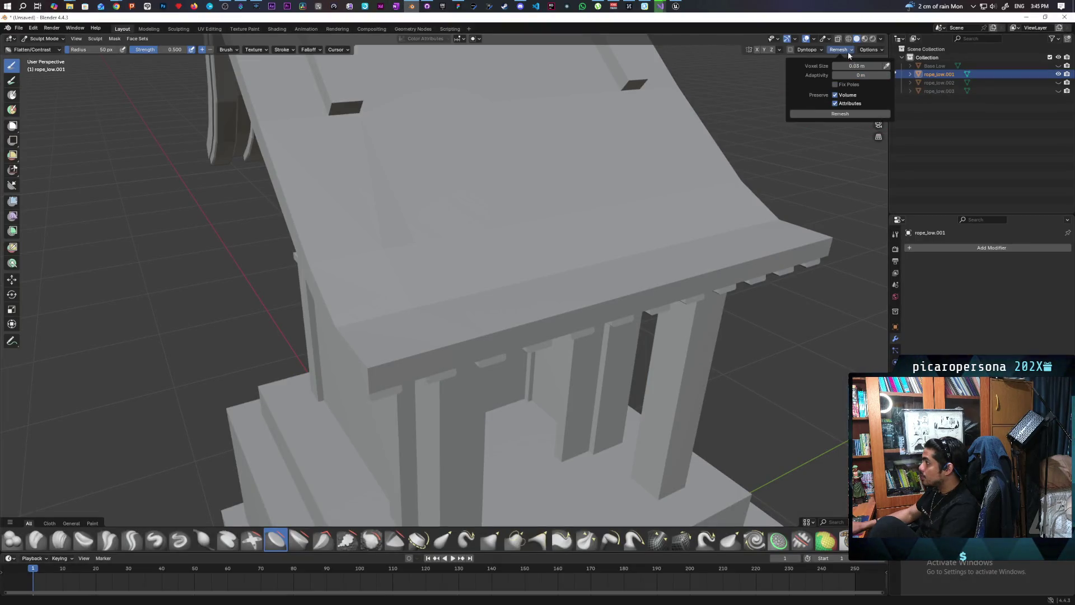
click(837, 115)
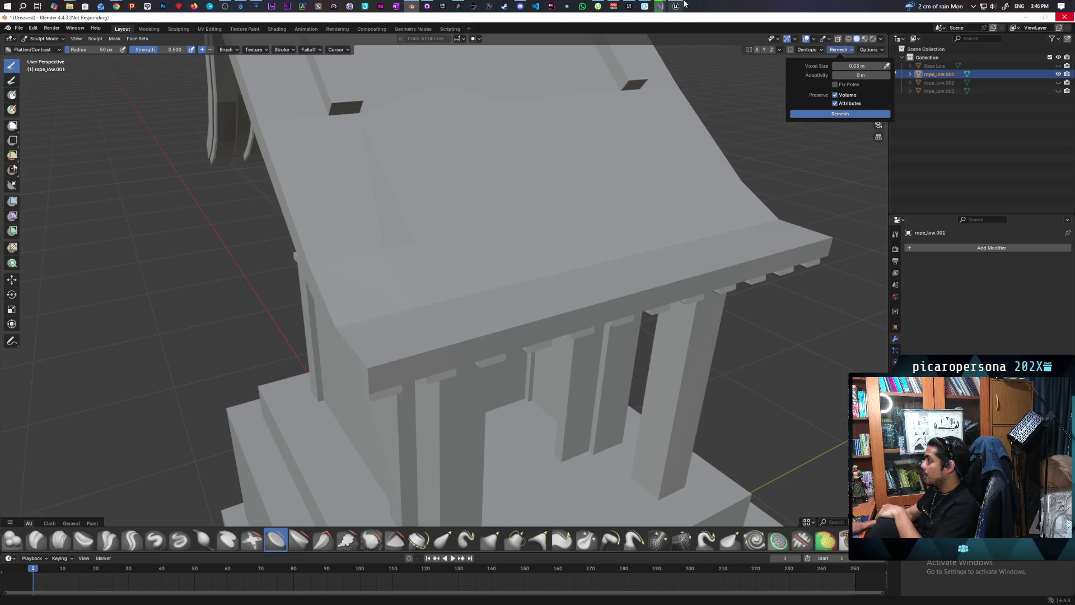
mouse_move(676, 6)
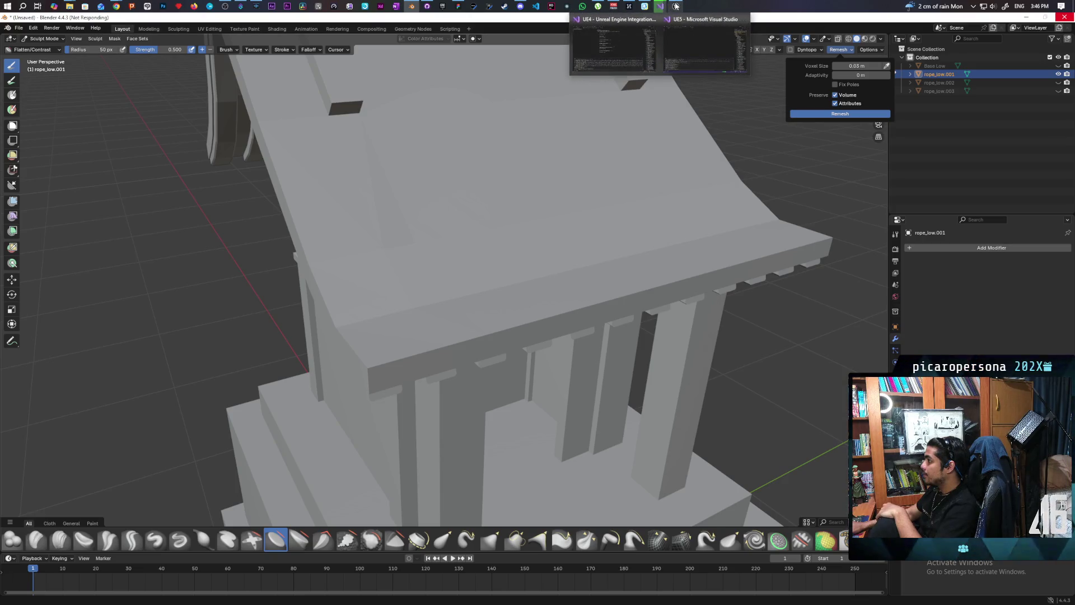
Step: Check Unreal, go back to the frozen Blender, and open Task Manager with Ctrl+Shift+Esc
click(682, 34)
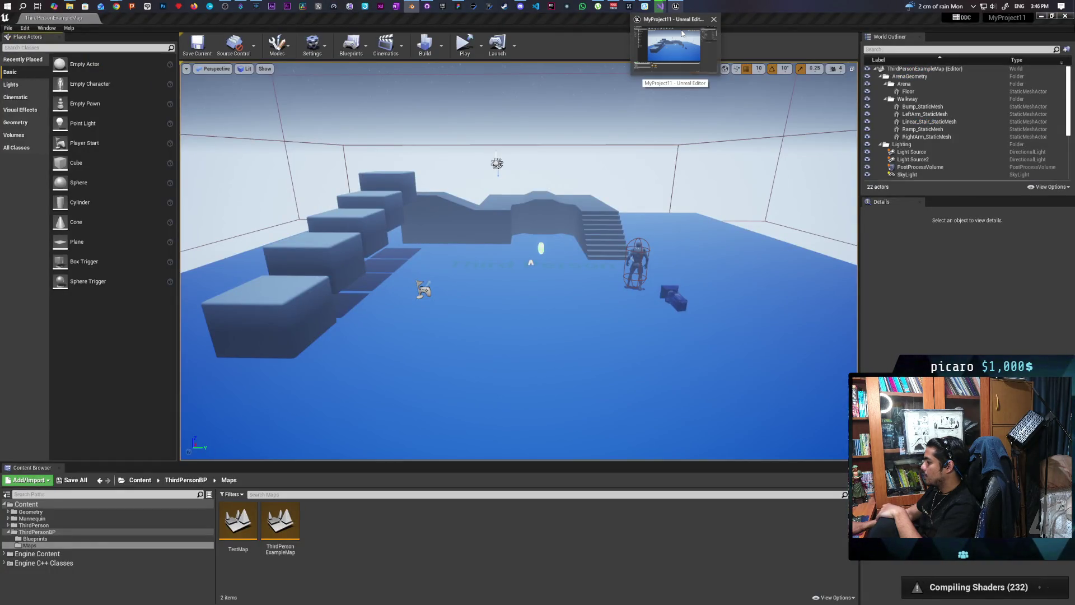
click(682, 34)
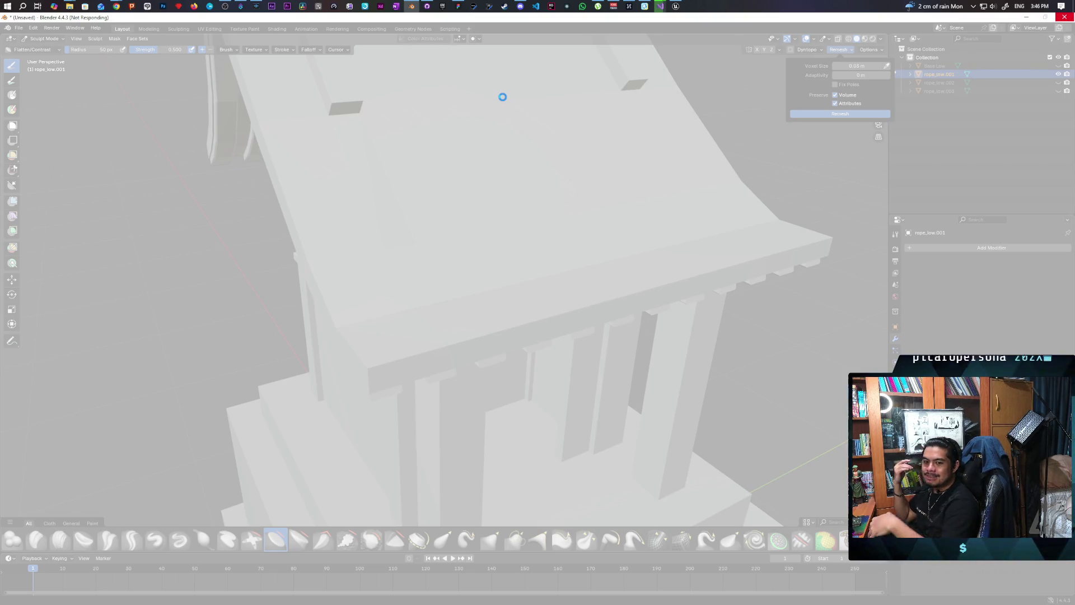
key(ctrl+shift+Escape)
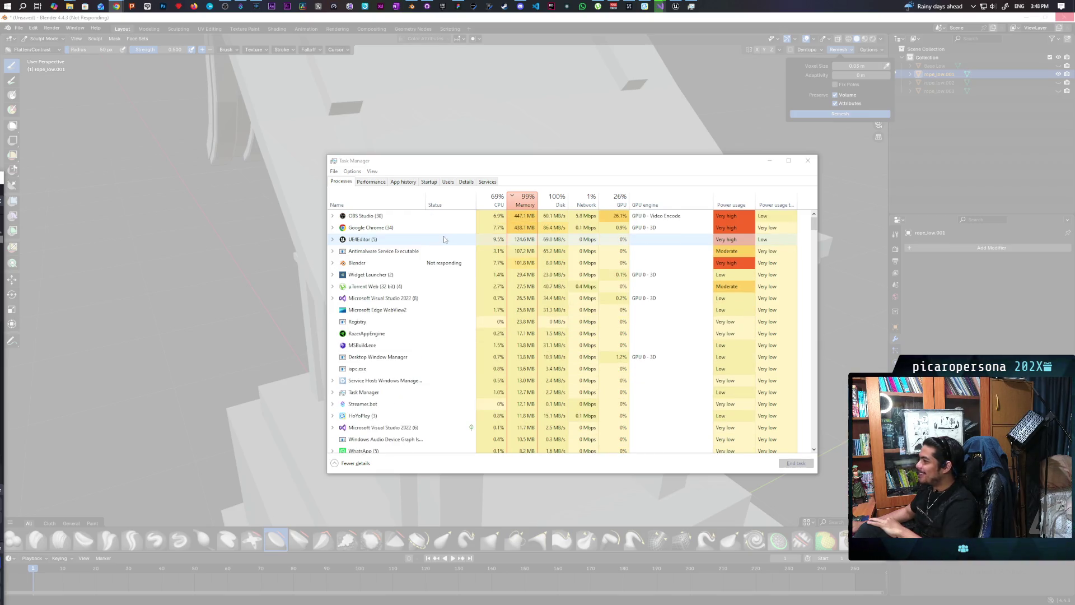
Step: Bring Unreal Editor to the front and start playing the level
click(674, 7)
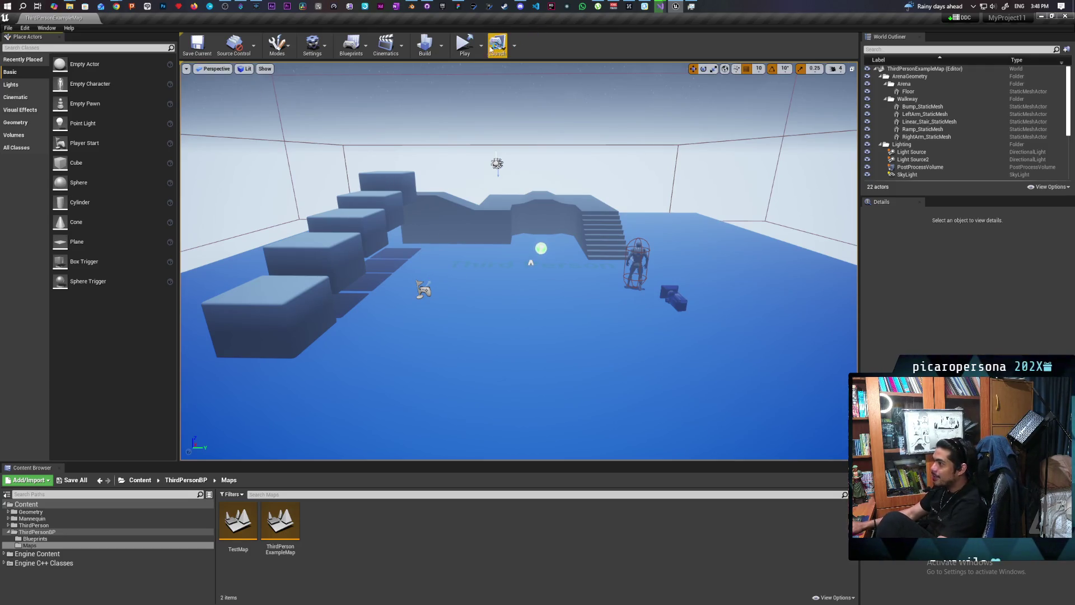
click(463, 44)
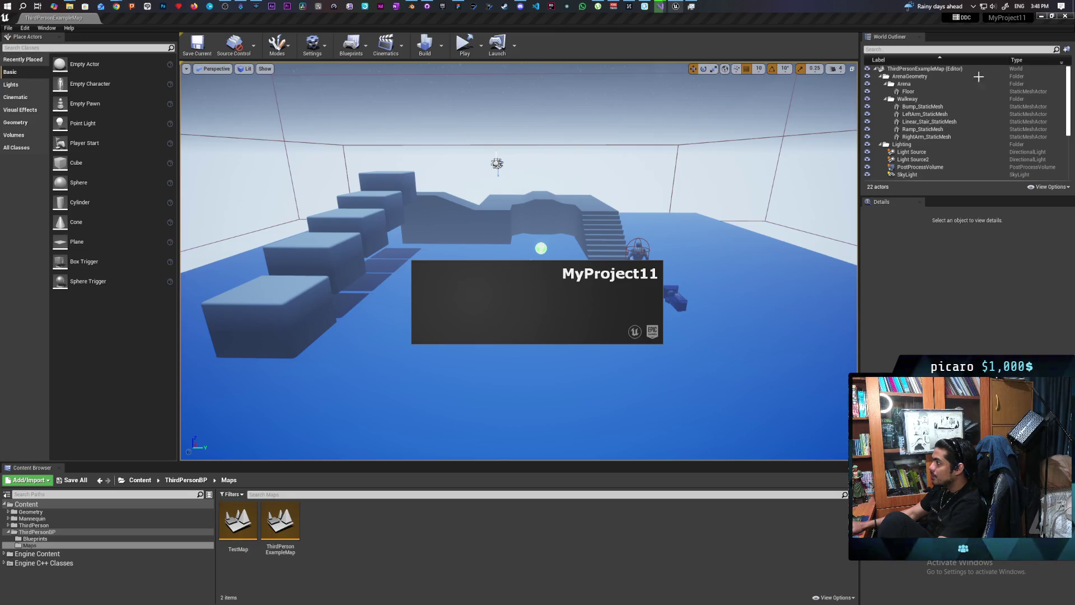
Step: Open the console in the running MyProject11 game window
mouse_move(959, 19)
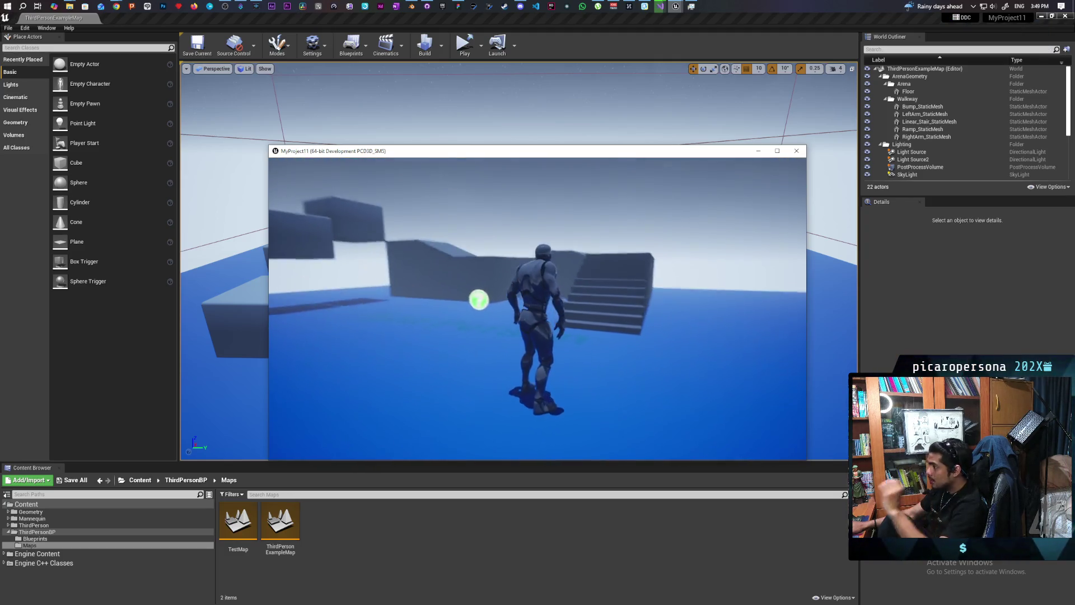
key(grave)
Step: Show the frame rate with stat fps, walk toward the stairs, then exit the game
text(stat fps)
key(Return)
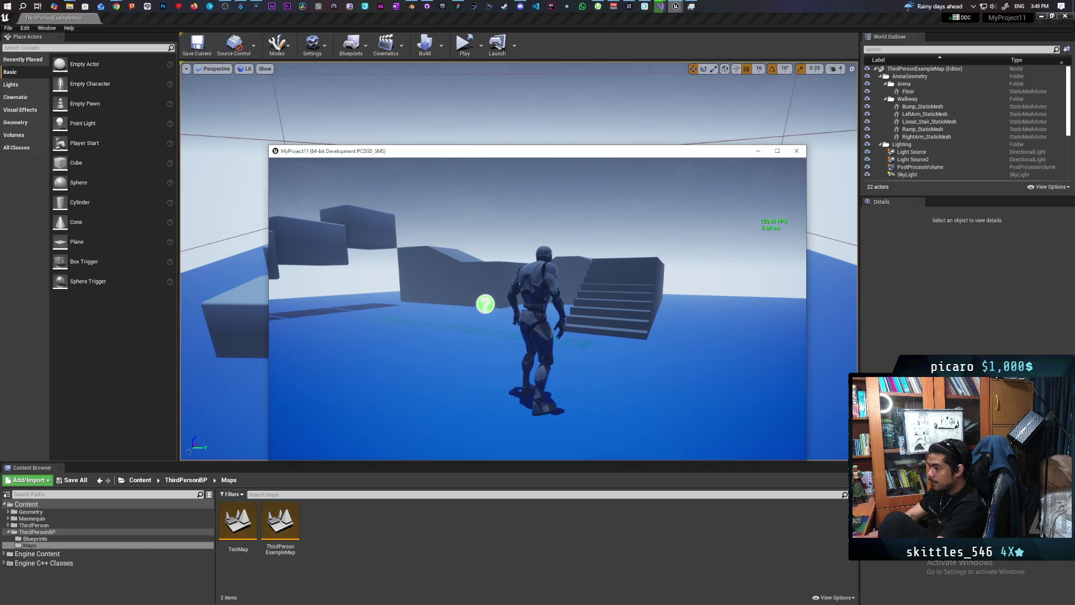
key(w)
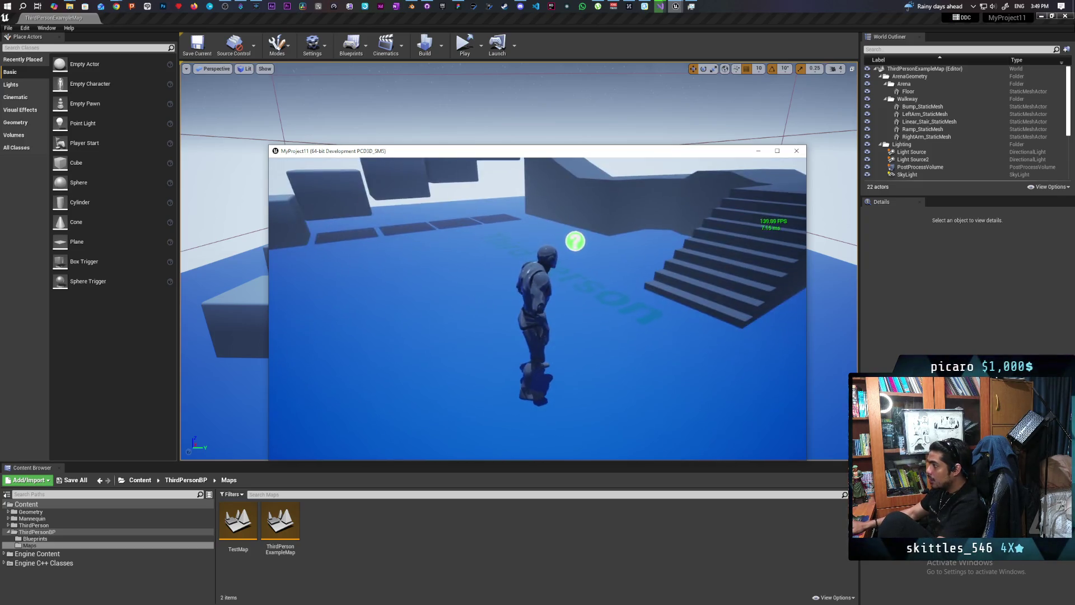
key(w)
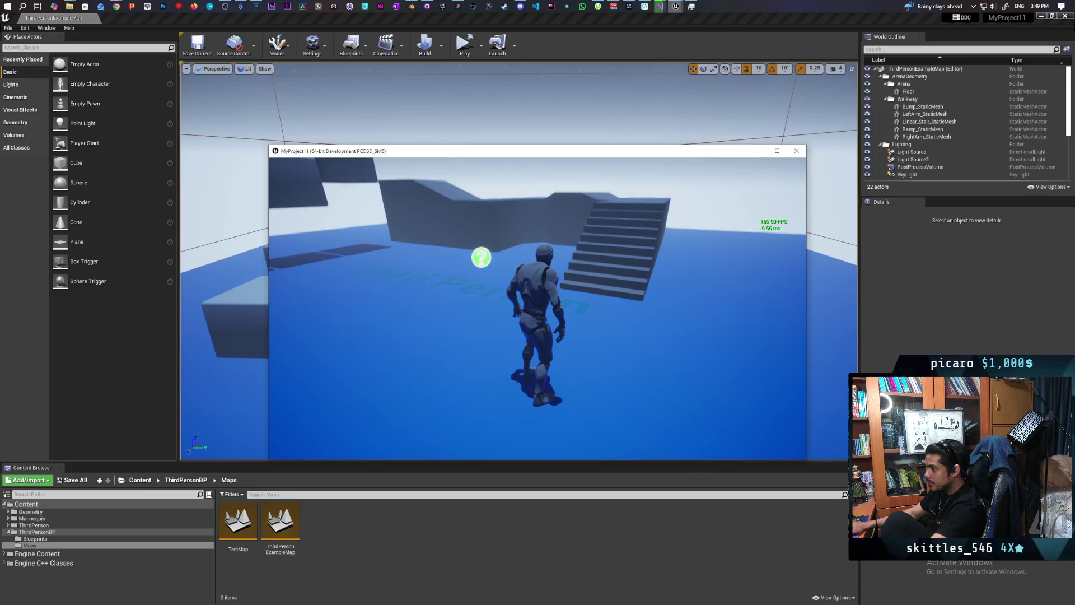
key(Escape)
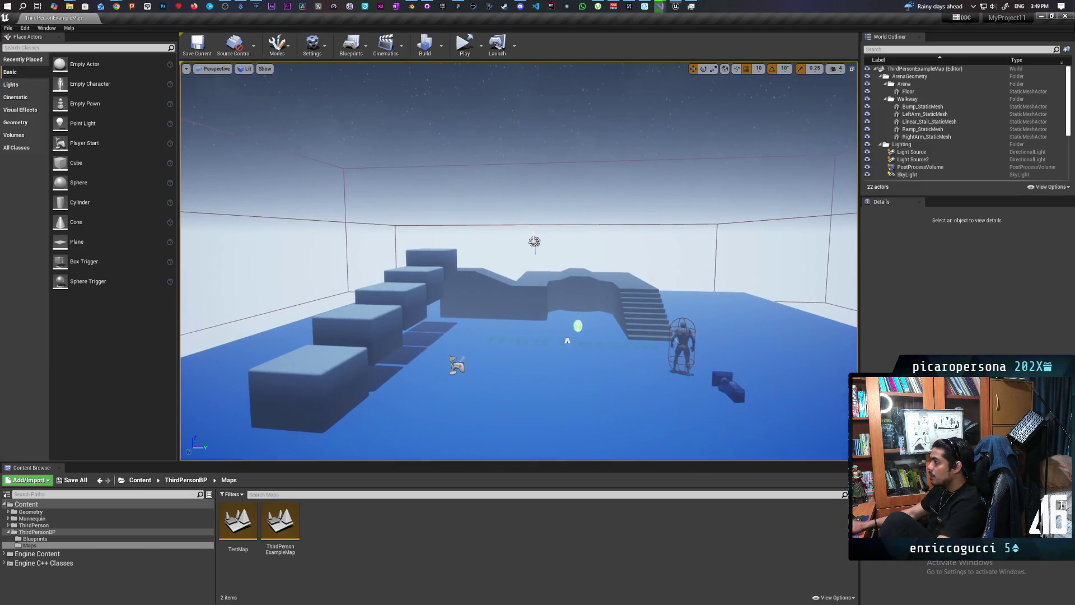
Step: Toggle Light Source2's visibility off and back on in the World Outliner
click(902, 159)
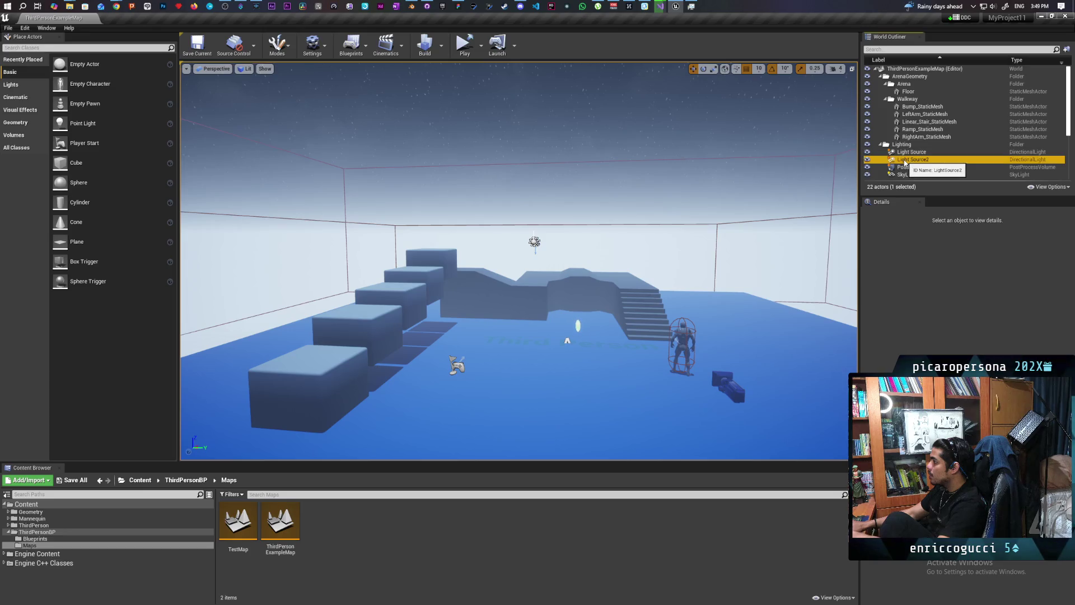
click(868, 160)
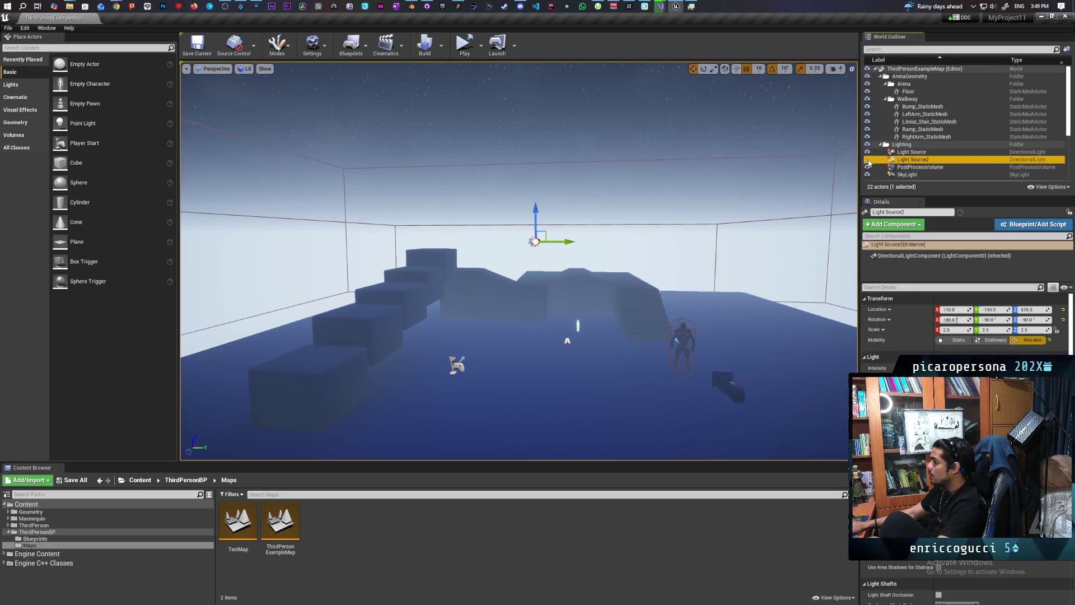
click(868, 161)
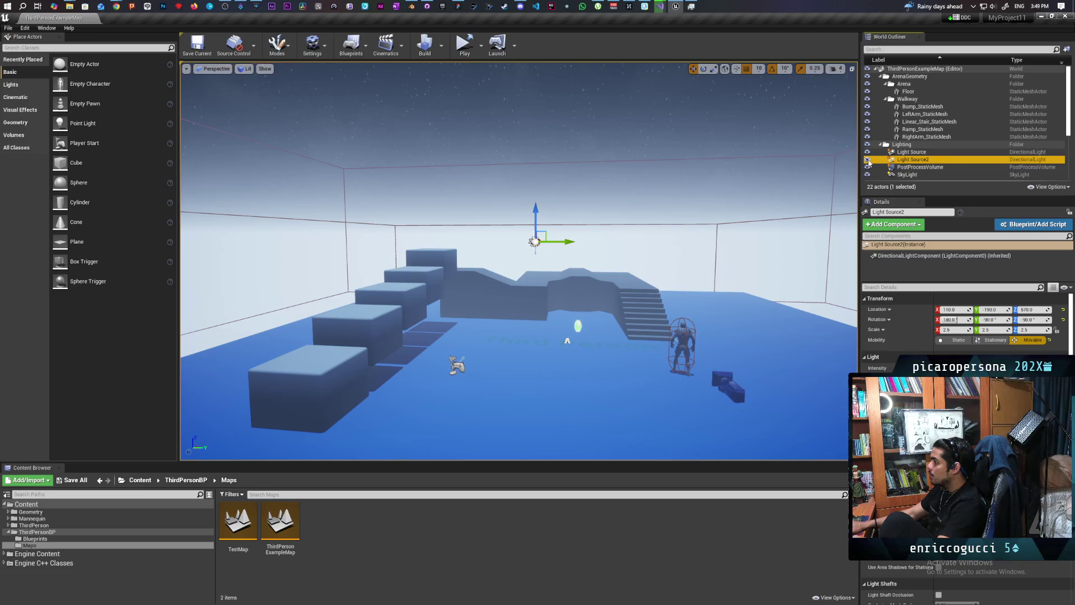
Step: Filter Light Source's Details for 'visi', then bring up the save content prompt
click(907, 152)
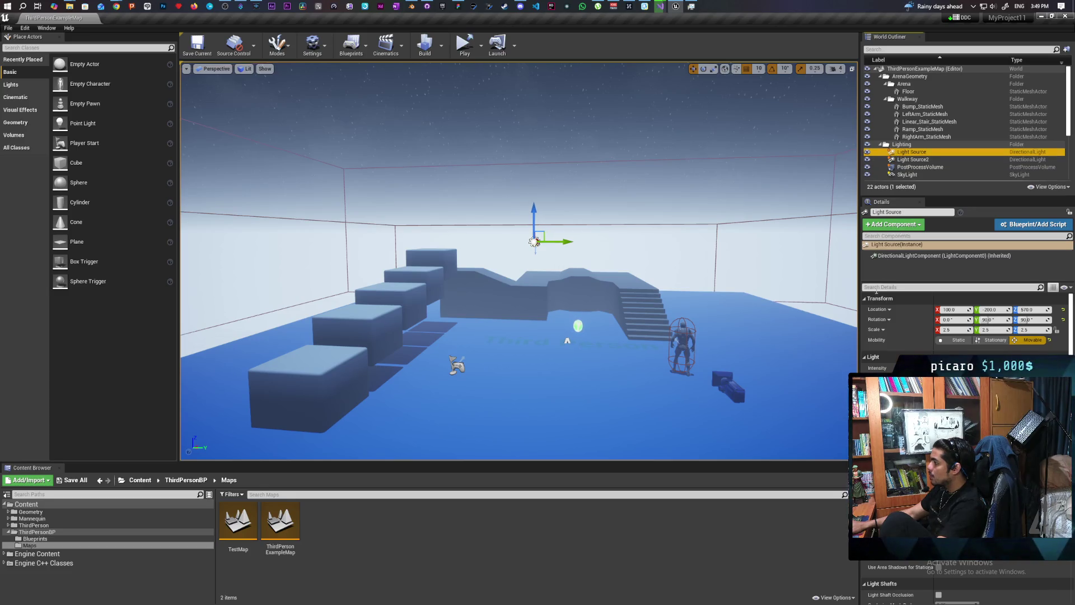
click(864, 287)
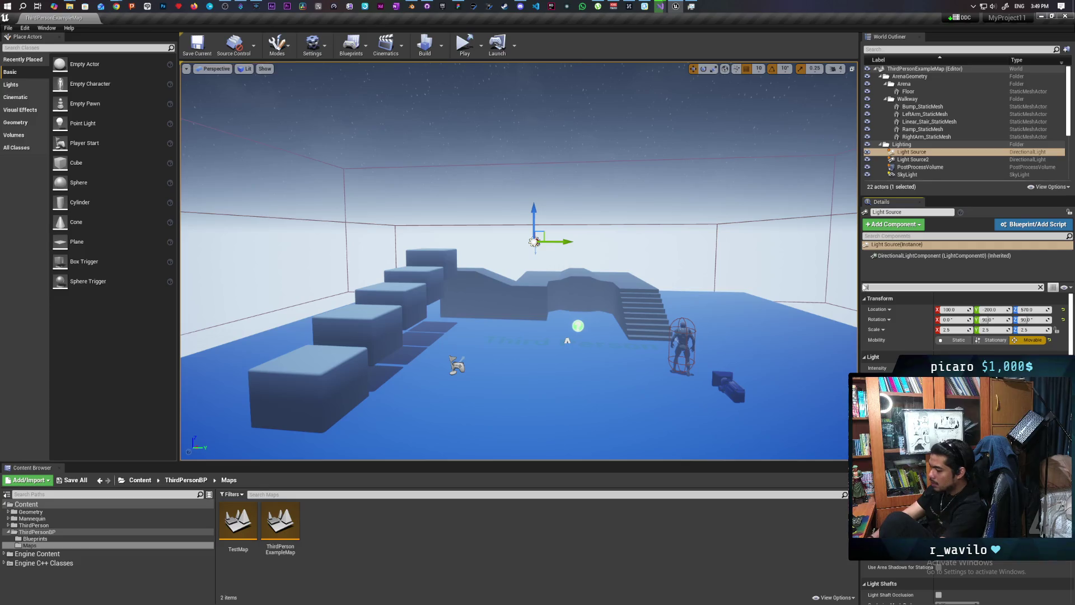
text(visi)
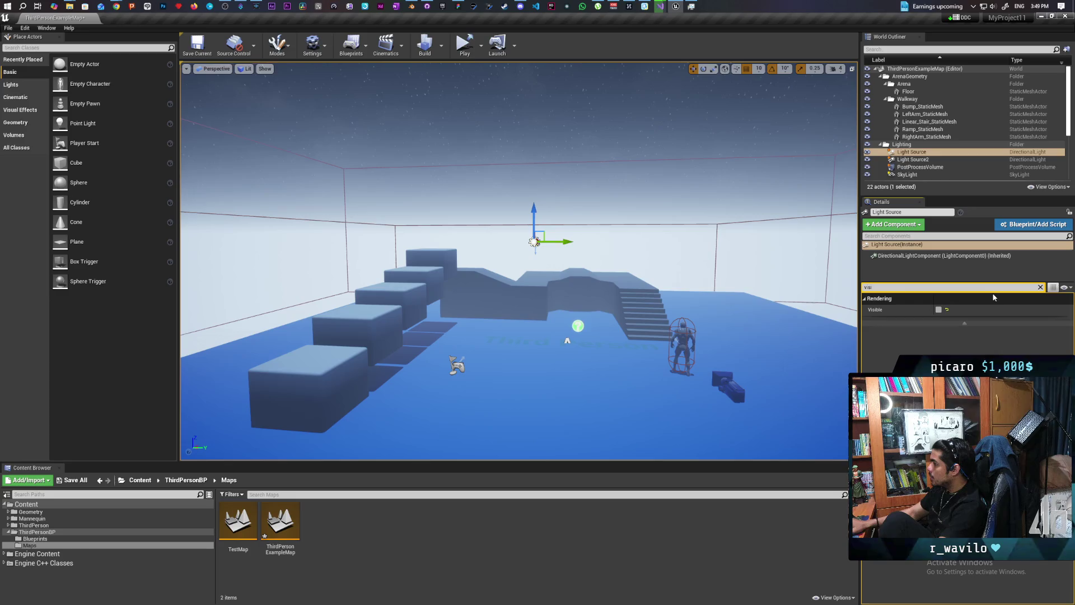
scroll(962, 152, down, 5)
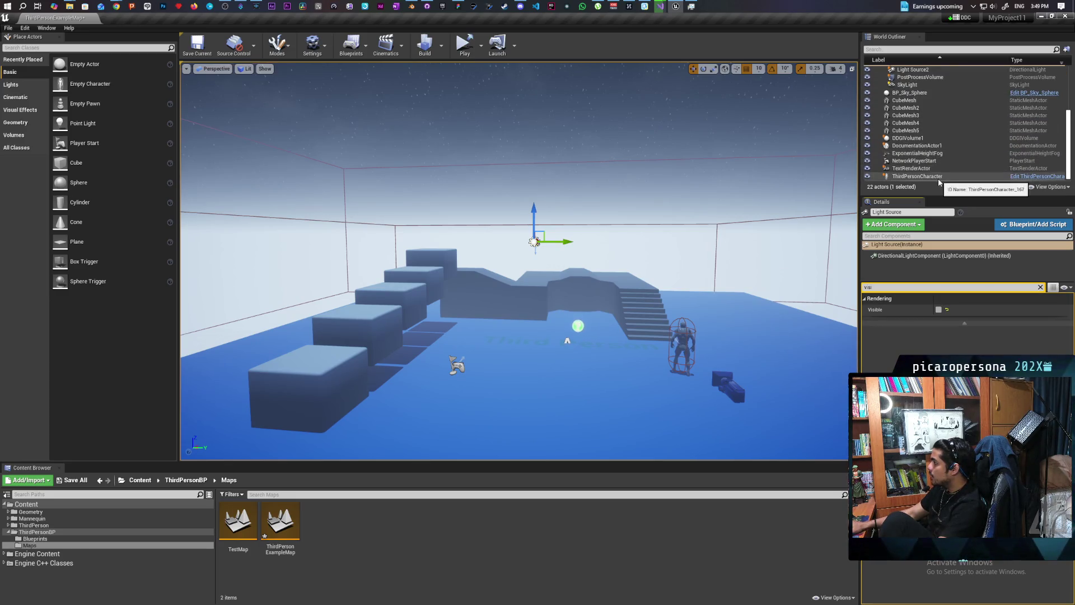
key(ctrl+shift+s)
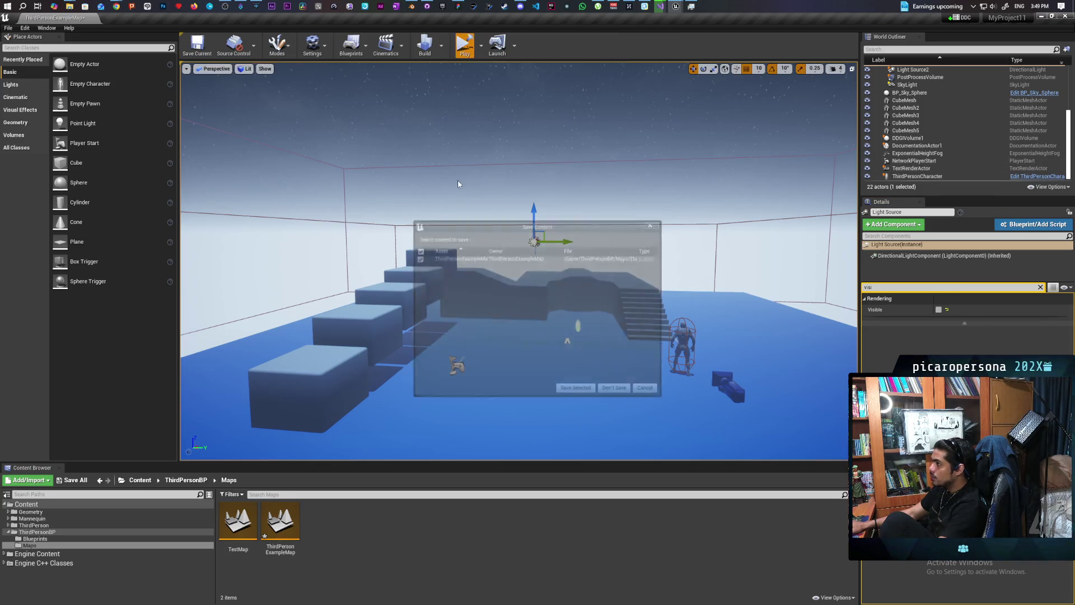
Step: Save ThirdPersonExampleMap and run stat fps in the game console
click(576, 389)
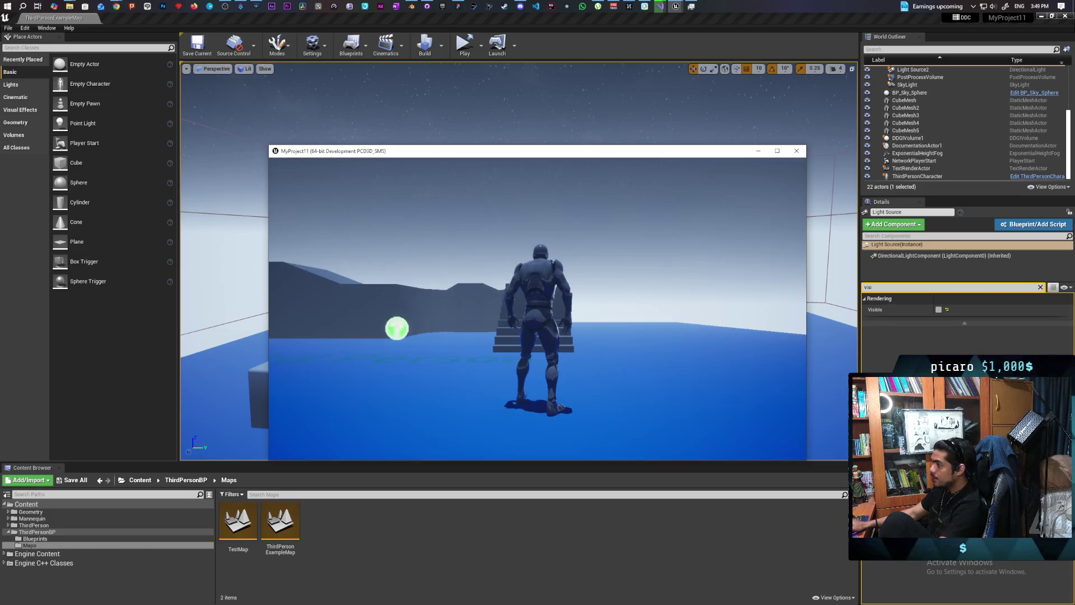
key(grave)
text(stat fps)
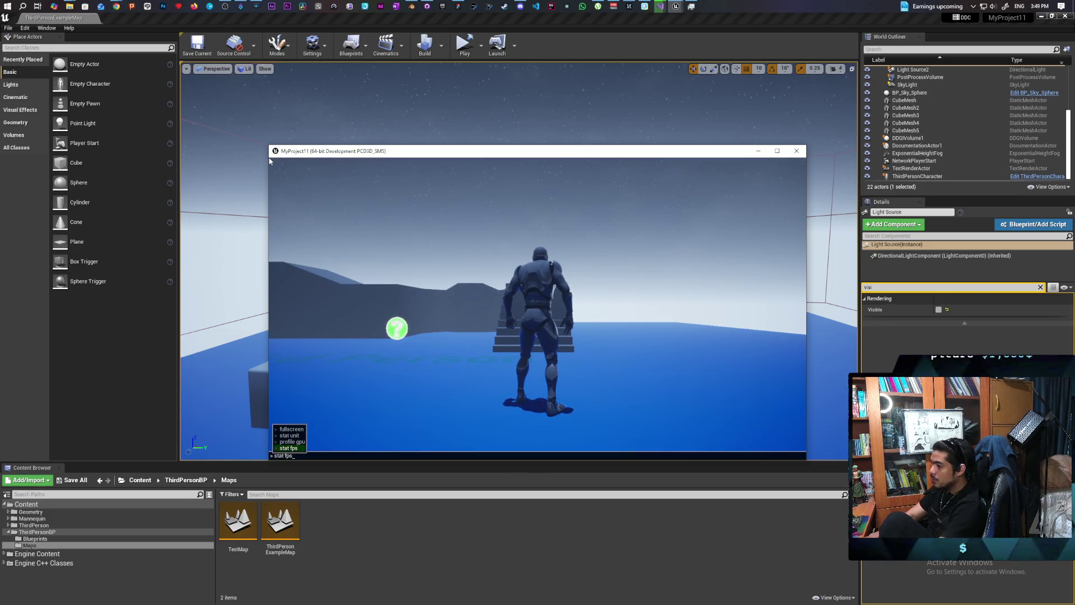
key(Return)
Step: Walk toward the cubes and stairs, stop the game, and select ExponentialHeightFog
key(w)
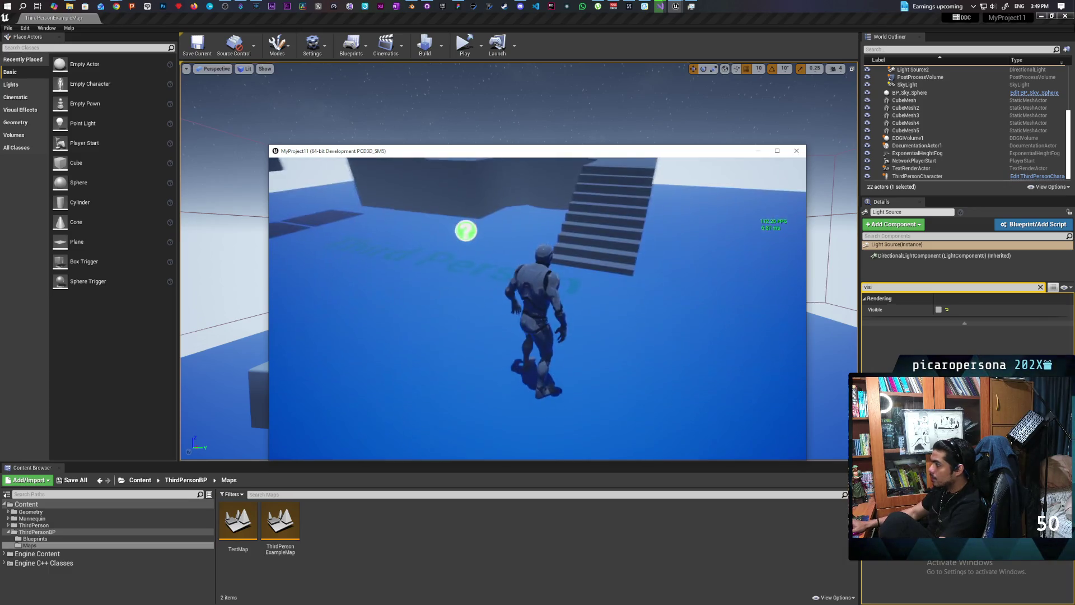
key(w)
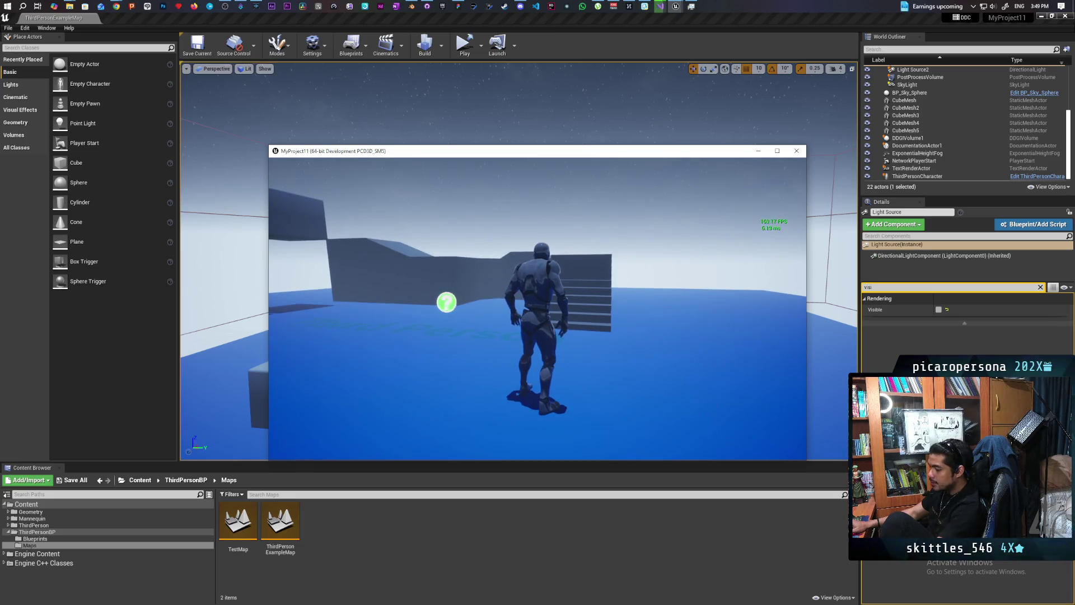
key(Escape)
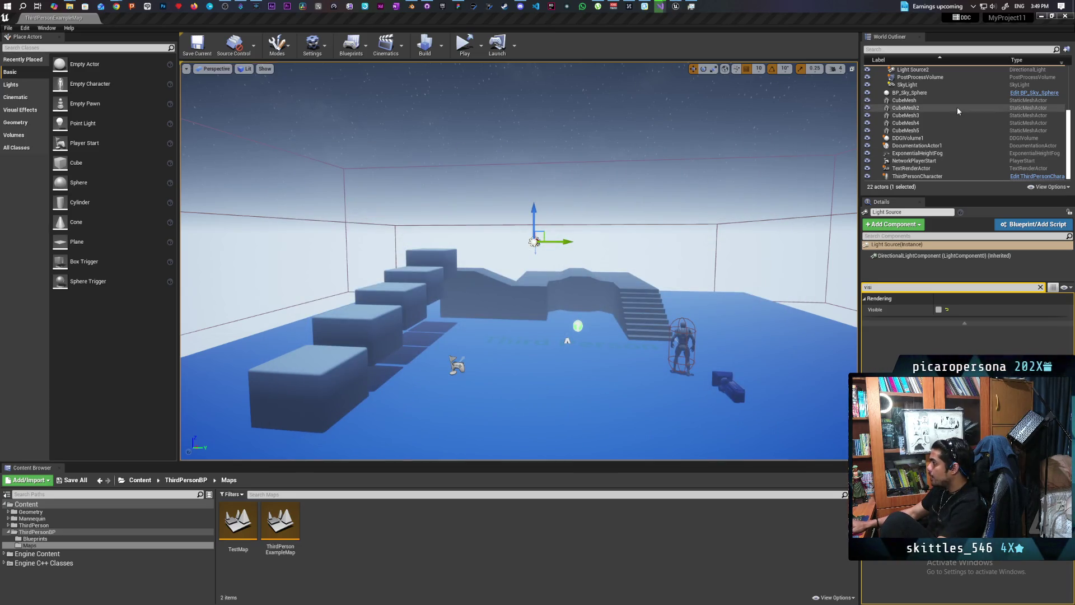
click(952, 153)
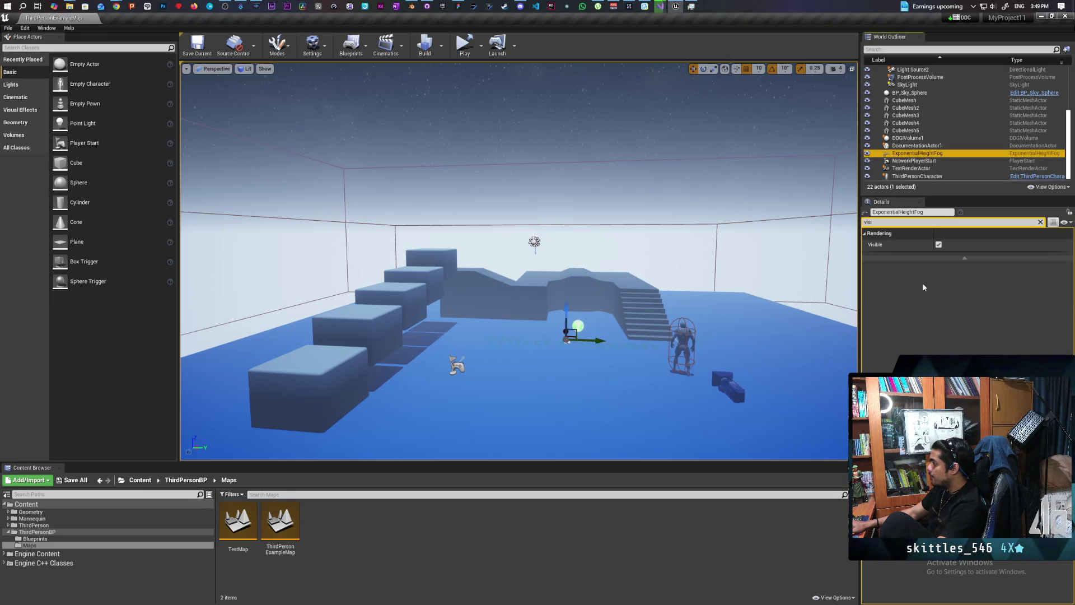
Step: Hide the ExponentialHeightFog, save the changed level, and start the game again
click(939, 245)
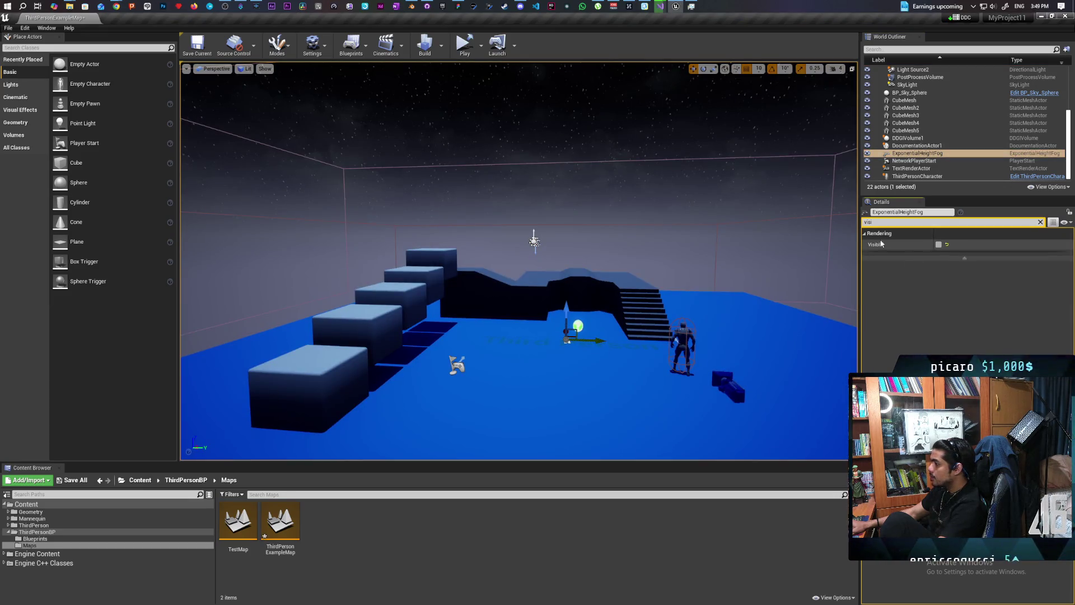
click(464, 45)
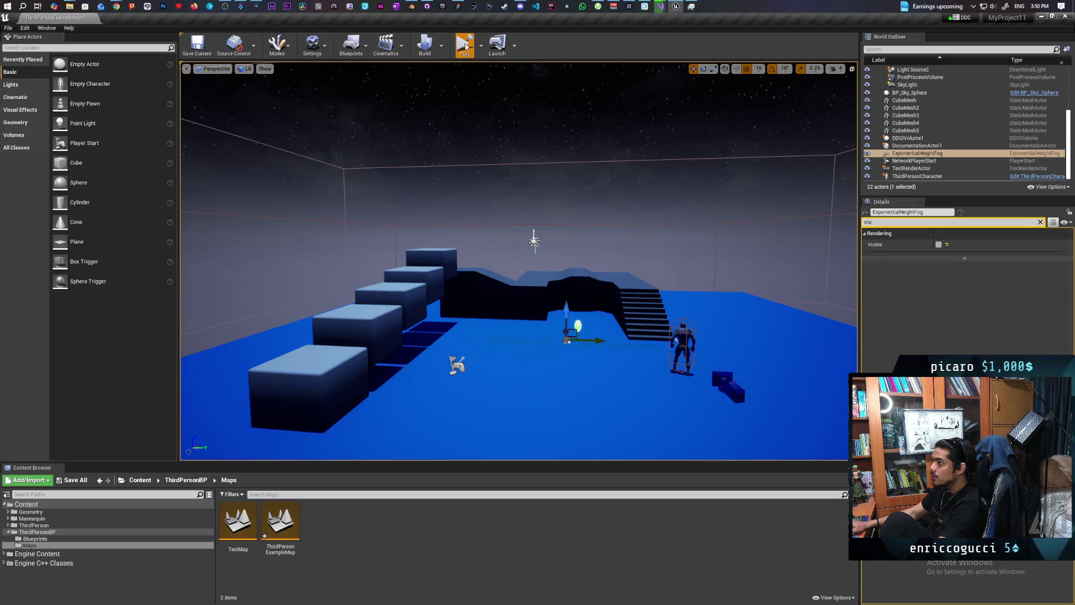
click(571, 388)
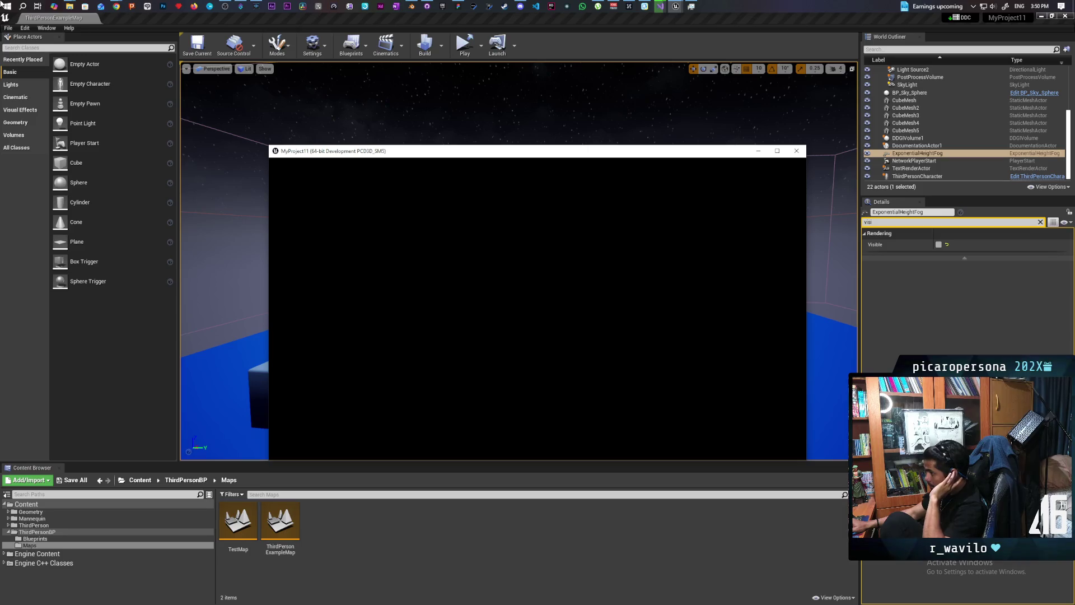
key(grave)
Step: Show the frame-rate counter with 'stat fps', then check the console history and close it
text(stat fps)
key(Return)
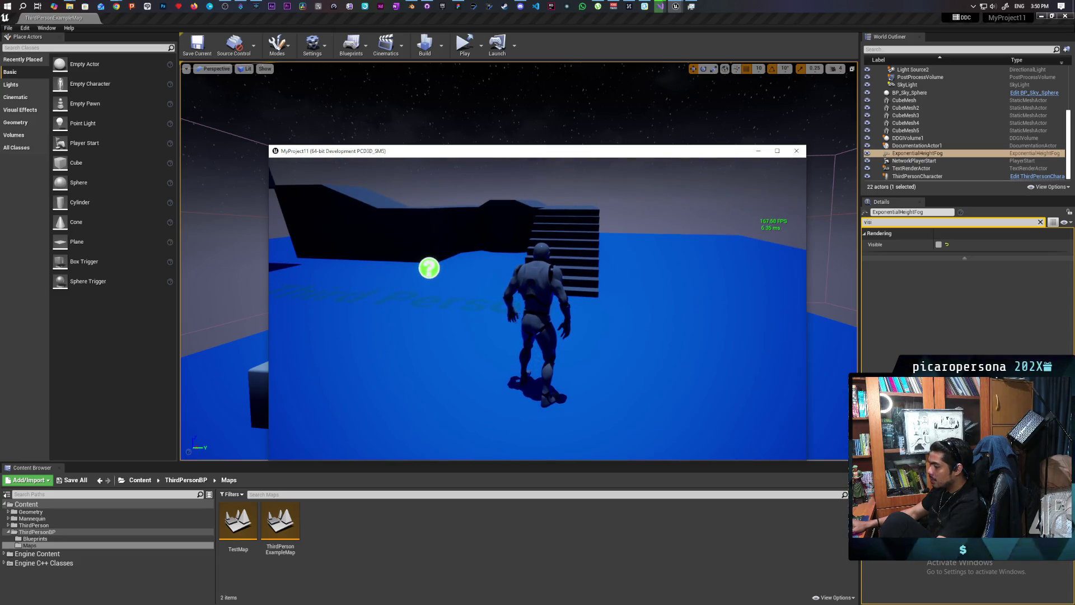
key(grave)
key(Up)
key(Escape)
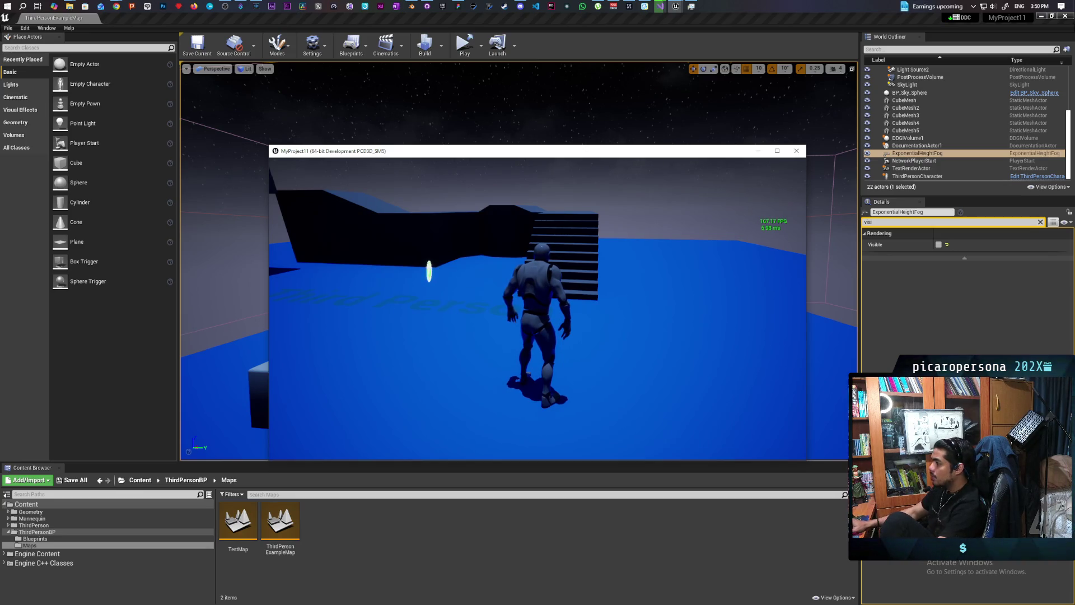
key(grave)
Step: Run 'profilegpu' and sort the profiled passes by duration, longest first
text(profilegpu)
key(Return)
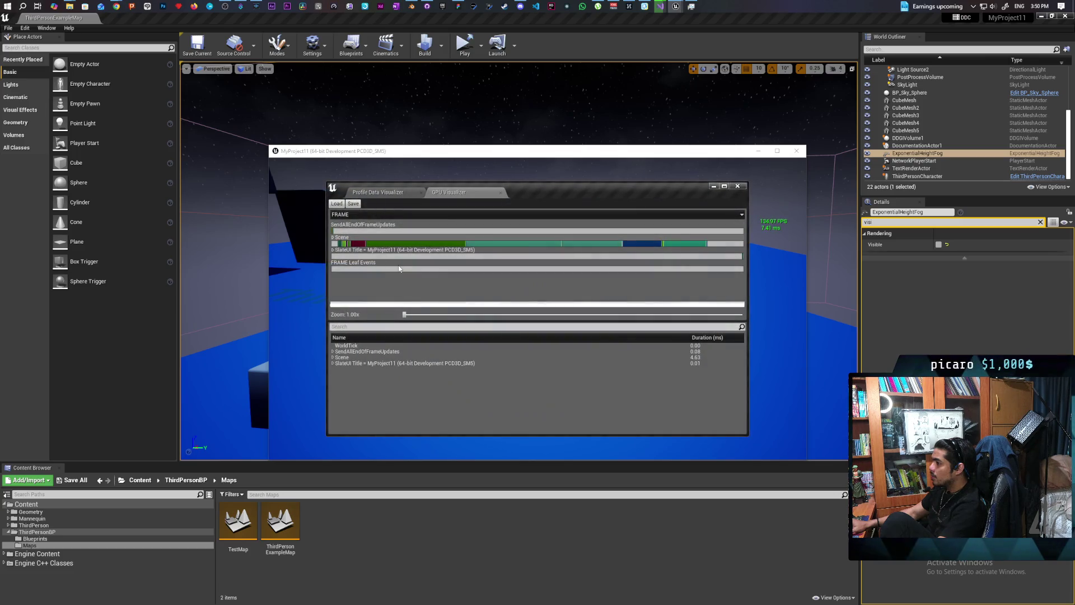
click(711, 338)
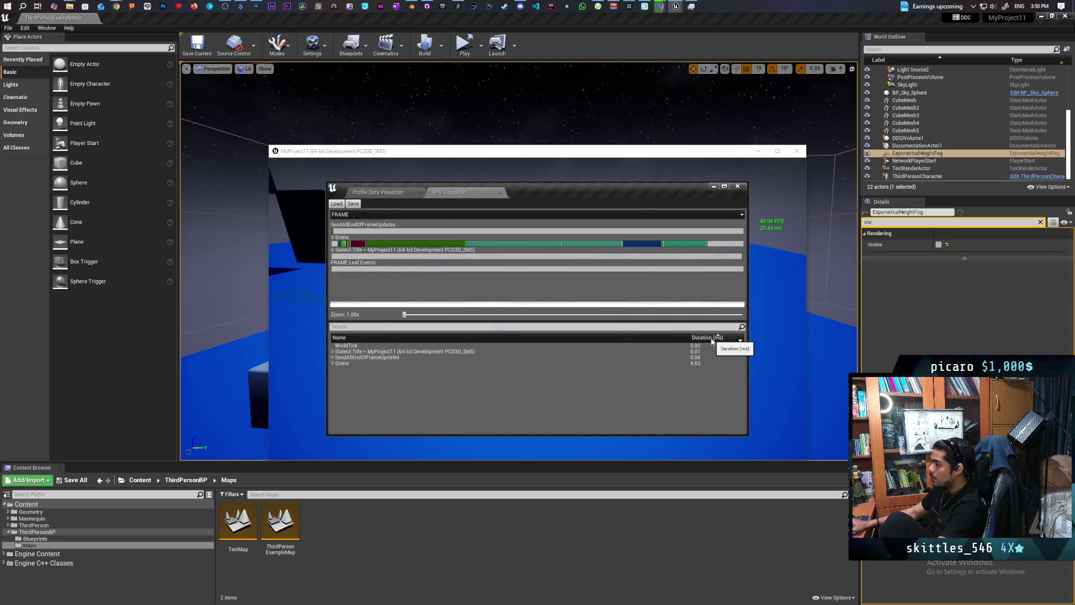
click(711, 338)
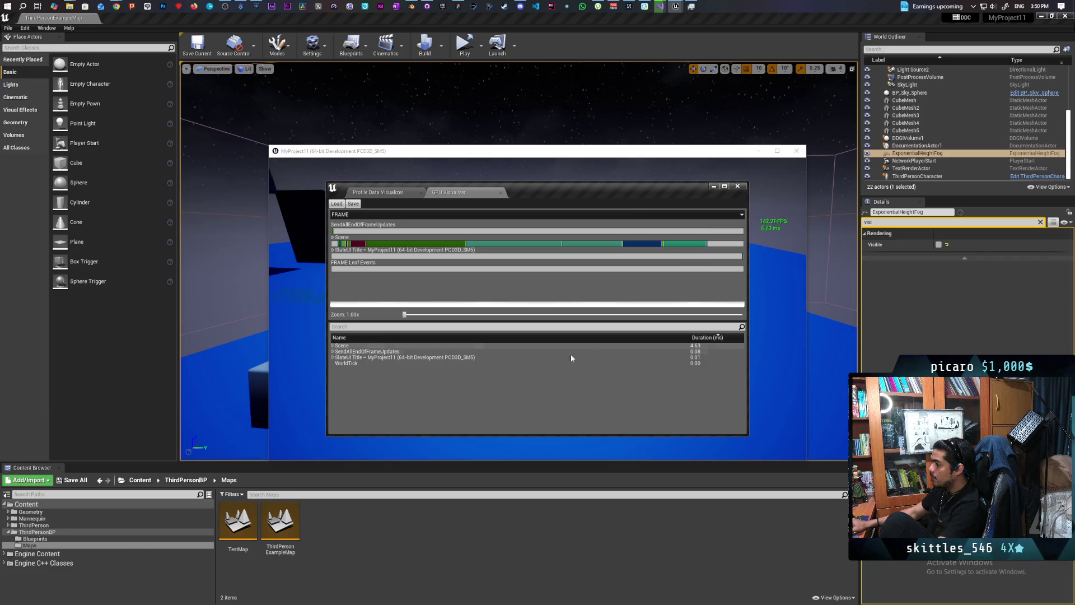
Step: Inspect the Scene pass down through DiffuseIndirectAndAO, Ray Tracing Ambient Occlusion and its denoiser, then collapse them
click(334, 346)
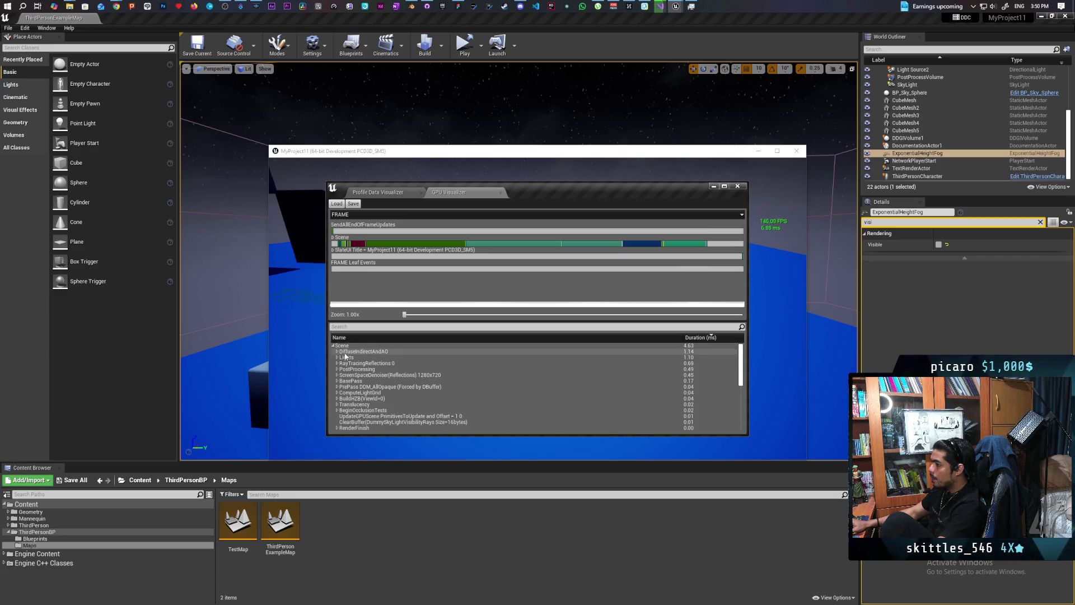
click(348, 352)
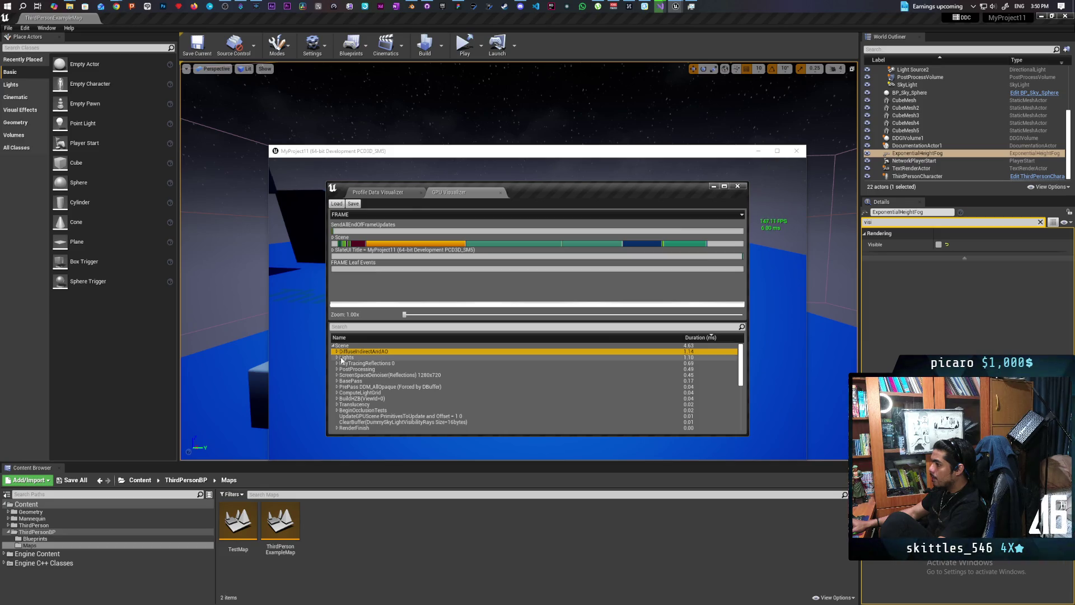
click(342, 358)
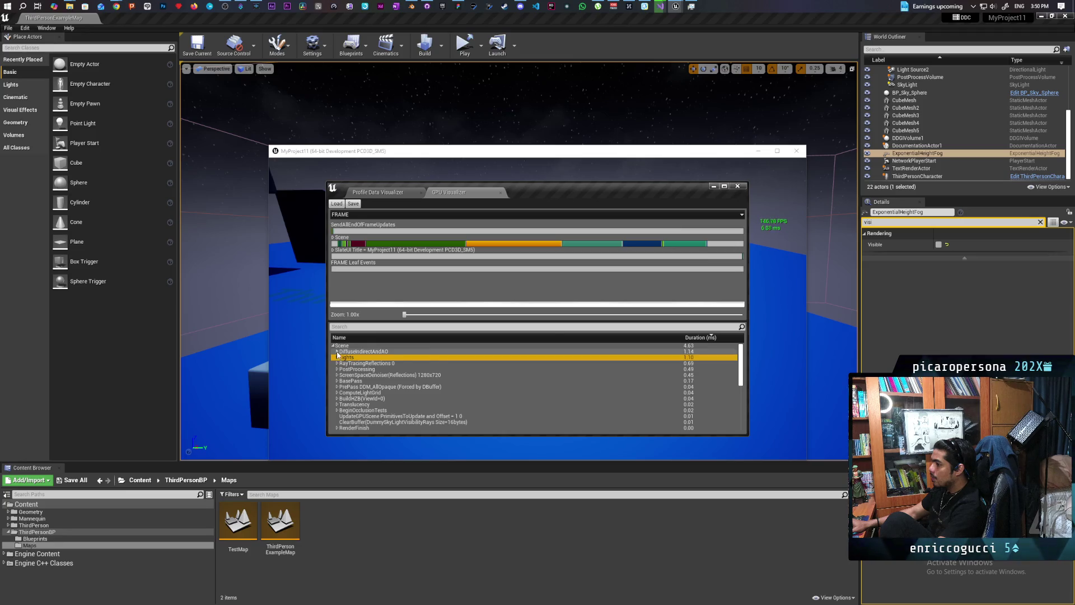
click(337, 351)
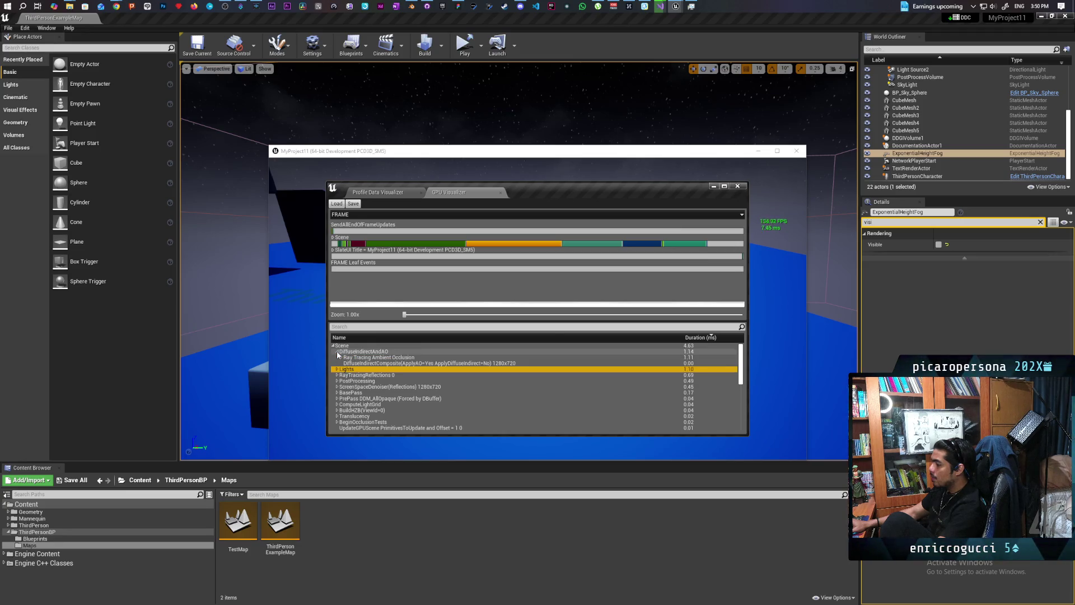
click(354, 359)
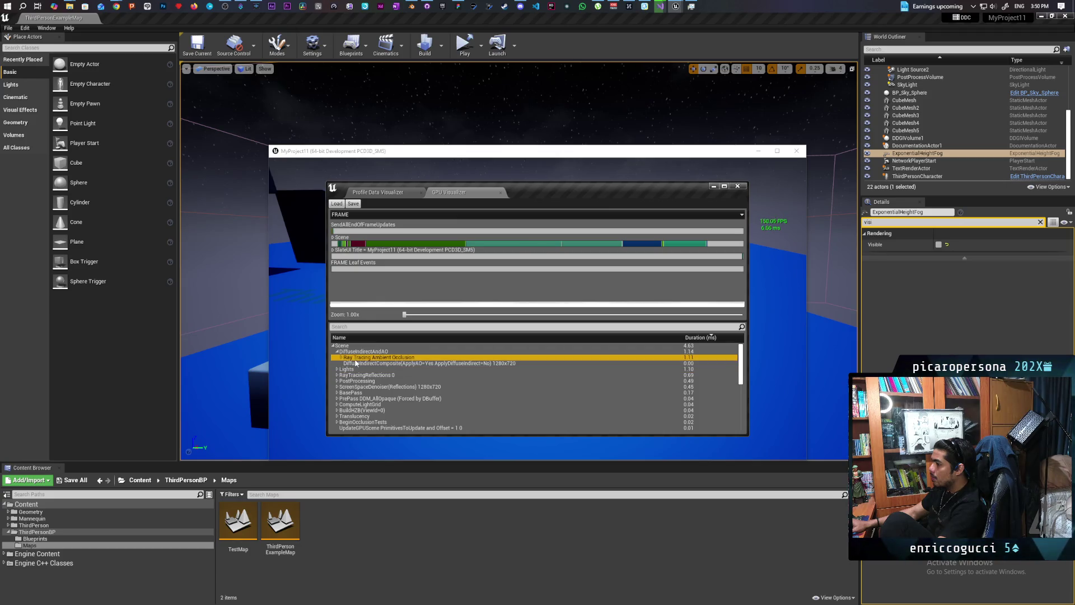
click(341, 357)
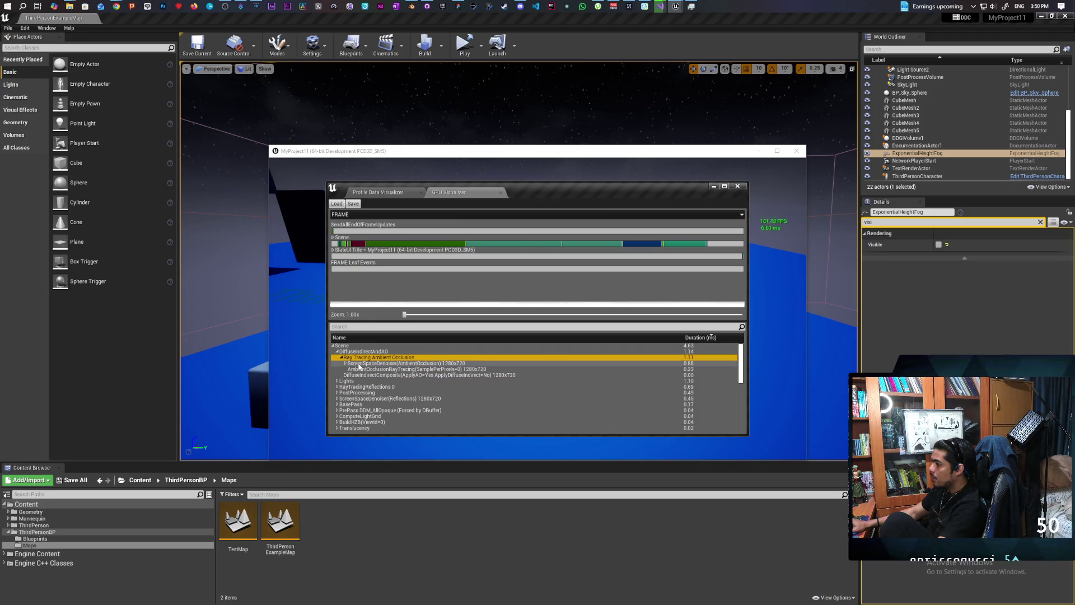
click(345, 364)
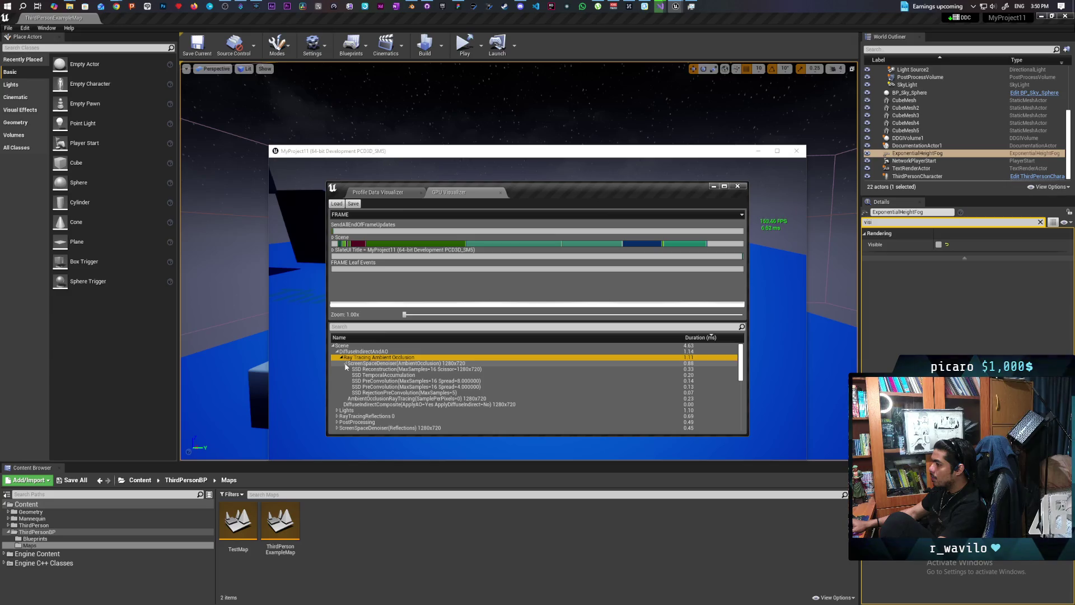
click(345, 363)
click(341, 357)
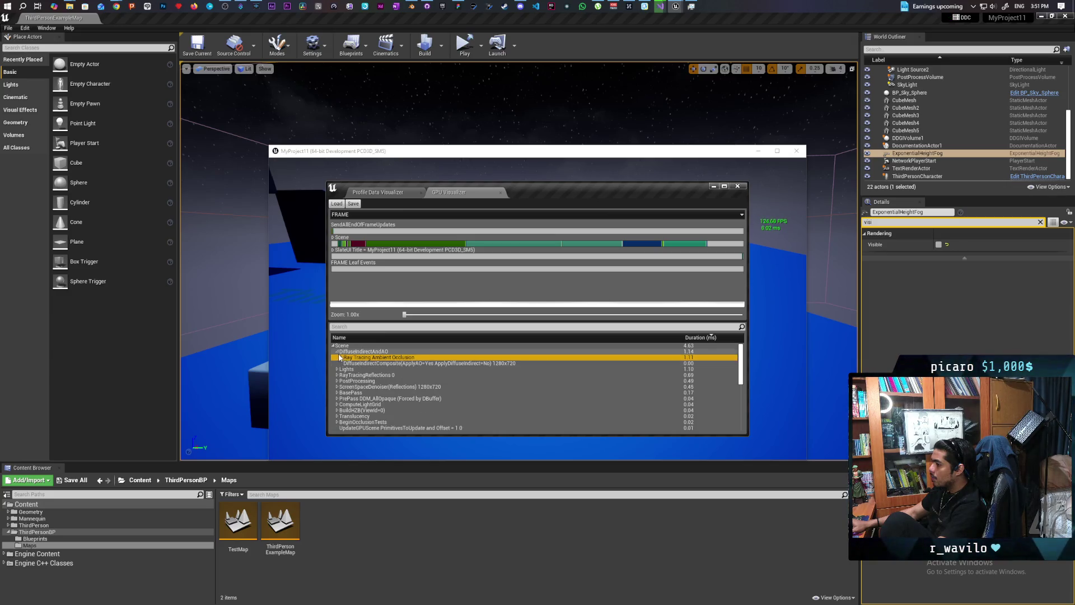
click(336, 351)
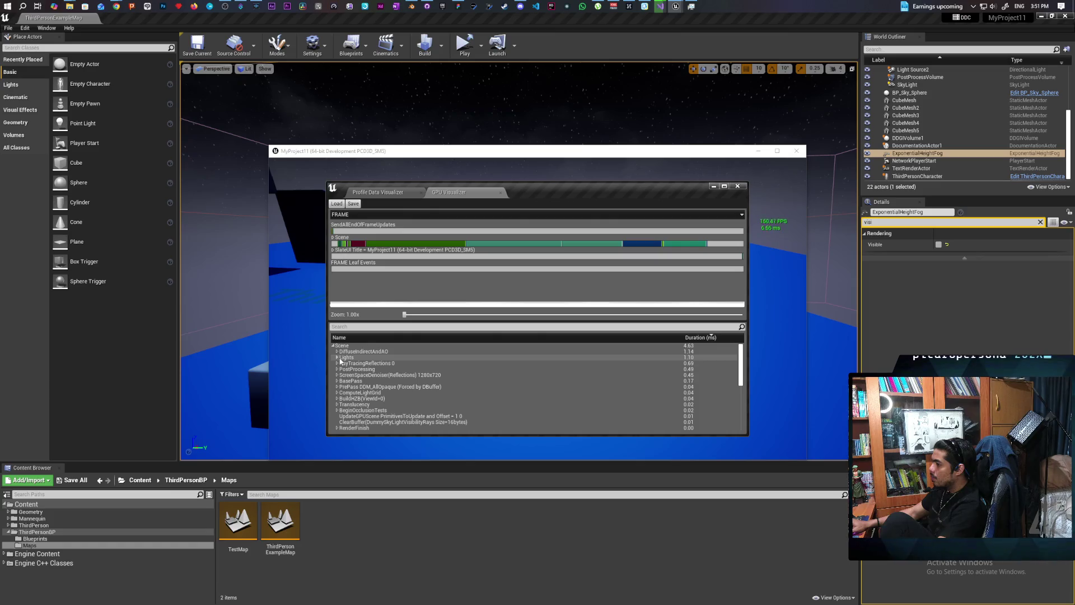
Step: Drill into Lights through DirectLighting, ShadowedLights, LightSource2 and ShadowBatch, then close the GPU Visualizer
click(337, 358)
click(341, 363)
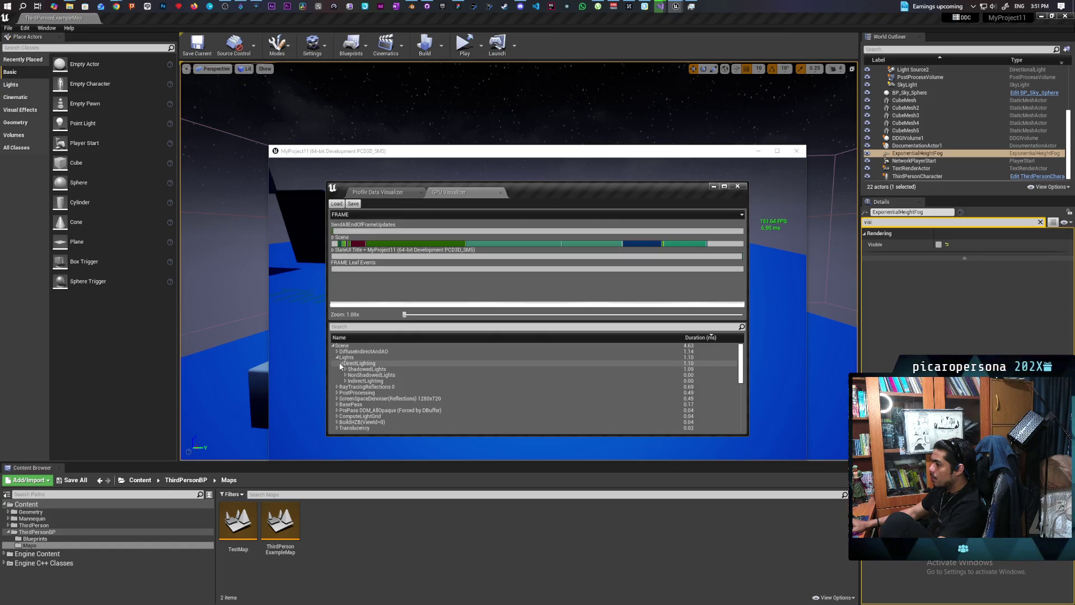
click(345, 369)
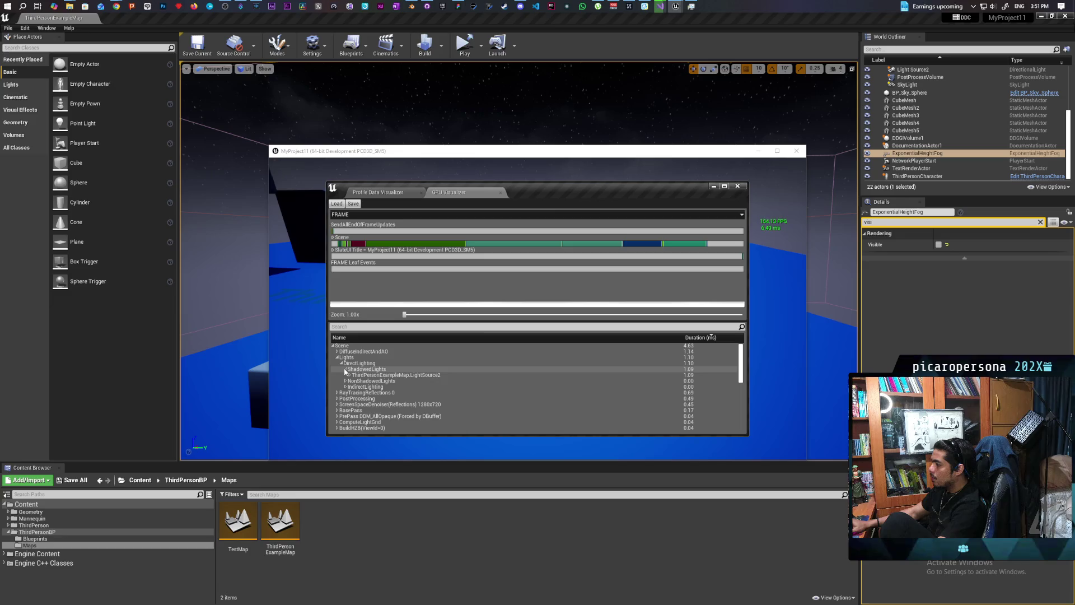
click(349, 375)
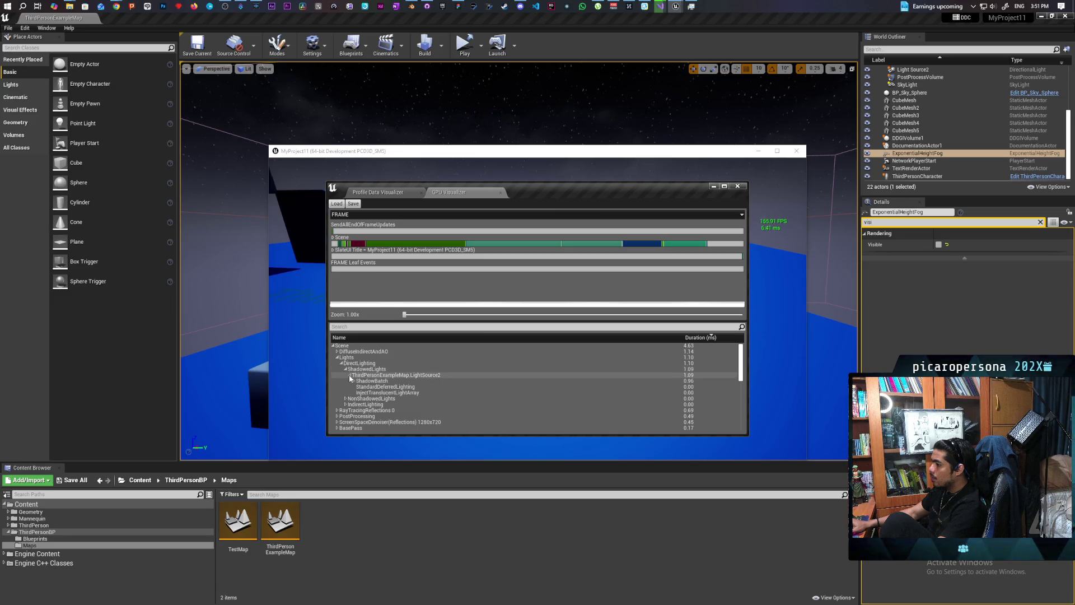
click(354, 381)
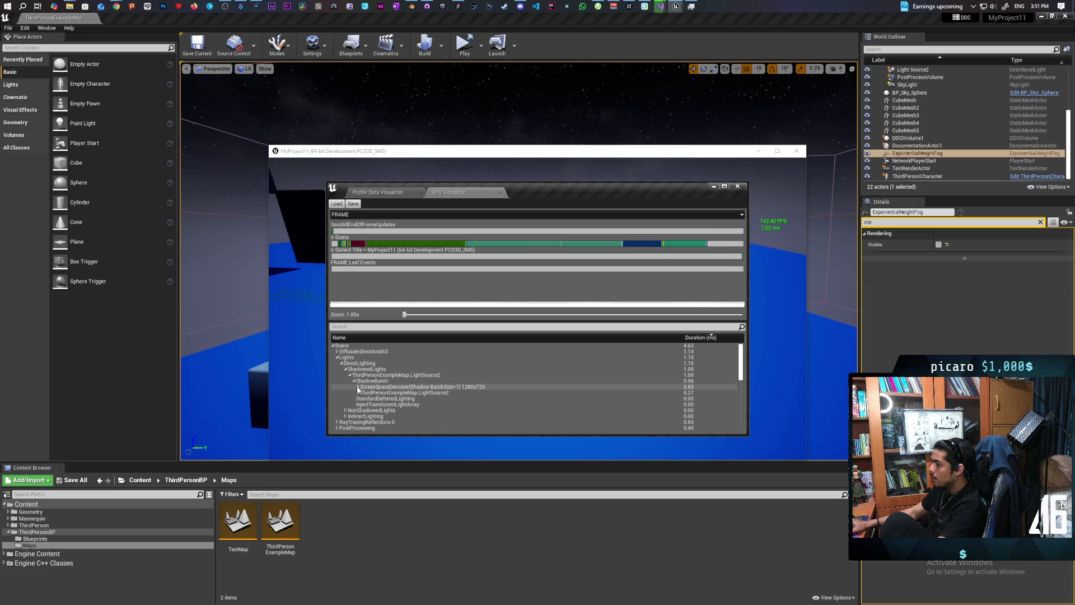
click(357, 387)
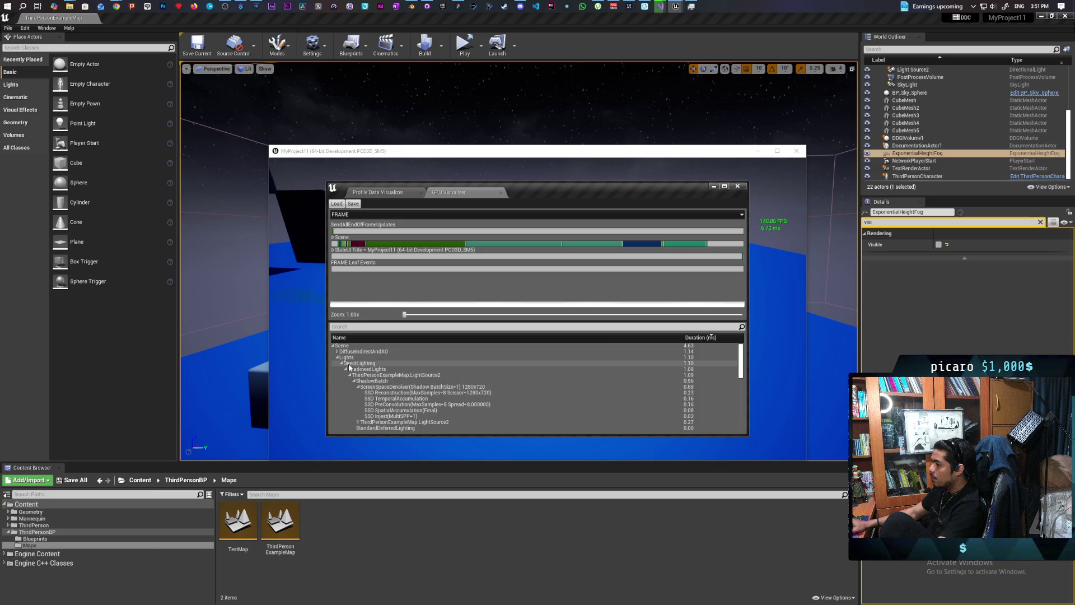
click(739, 186)
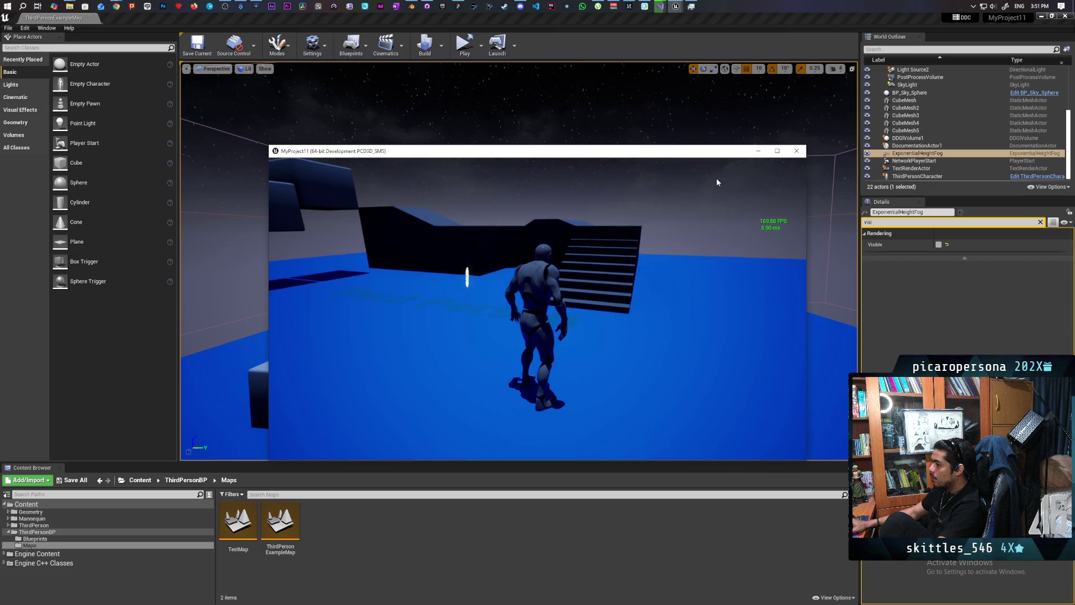
Step: Close the game window and open the TestMap level from the Content Browser
click(796, 150)
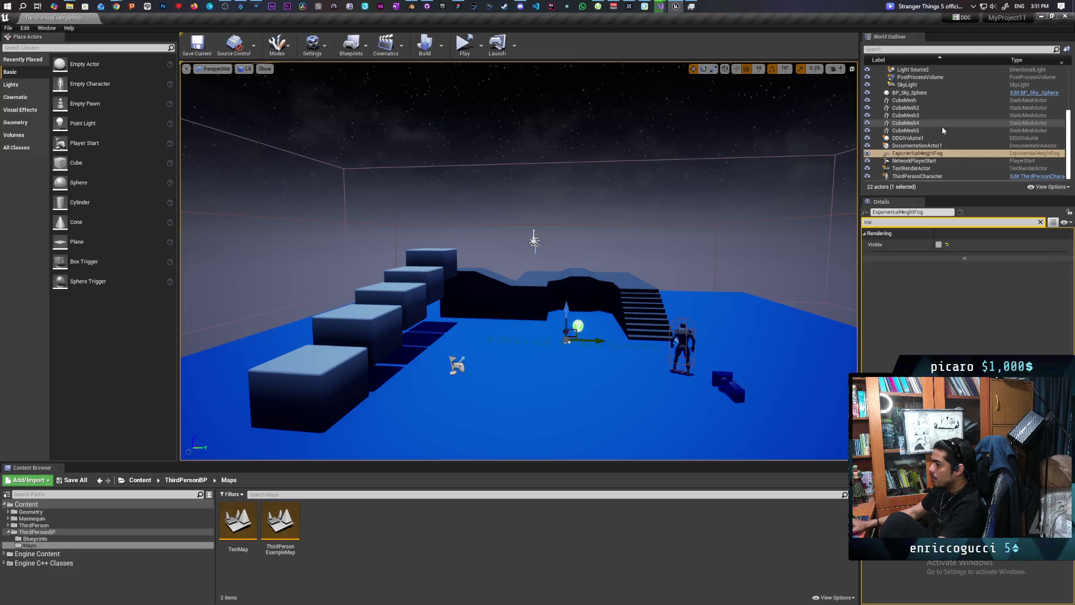
scroll(942, 128, up, 3)
scroll(941, 126, up, 3)
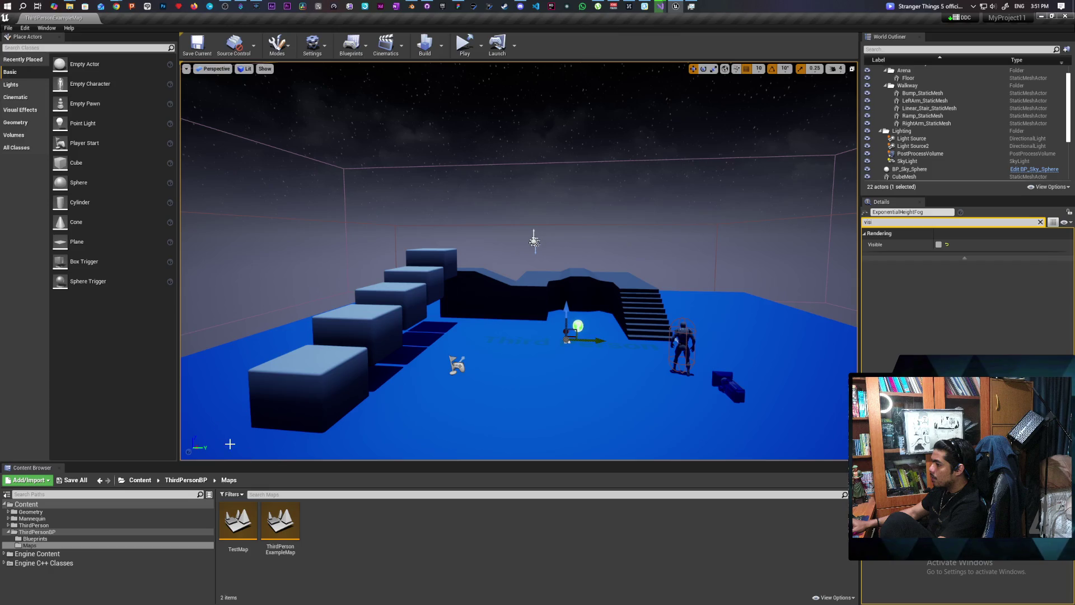
click(256, 526)
double_click(255, 526)
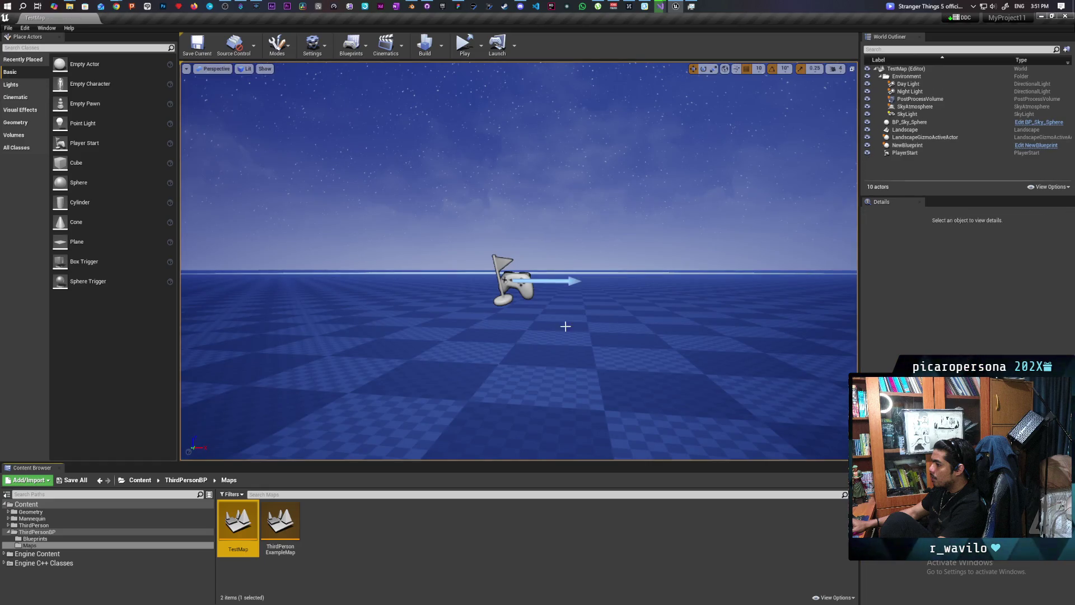
mouse_move(481, 191)
right_down()
mouse_move(504, 190)
mouse_move(547, 227)
mouse_move(458, 168)
right_up()
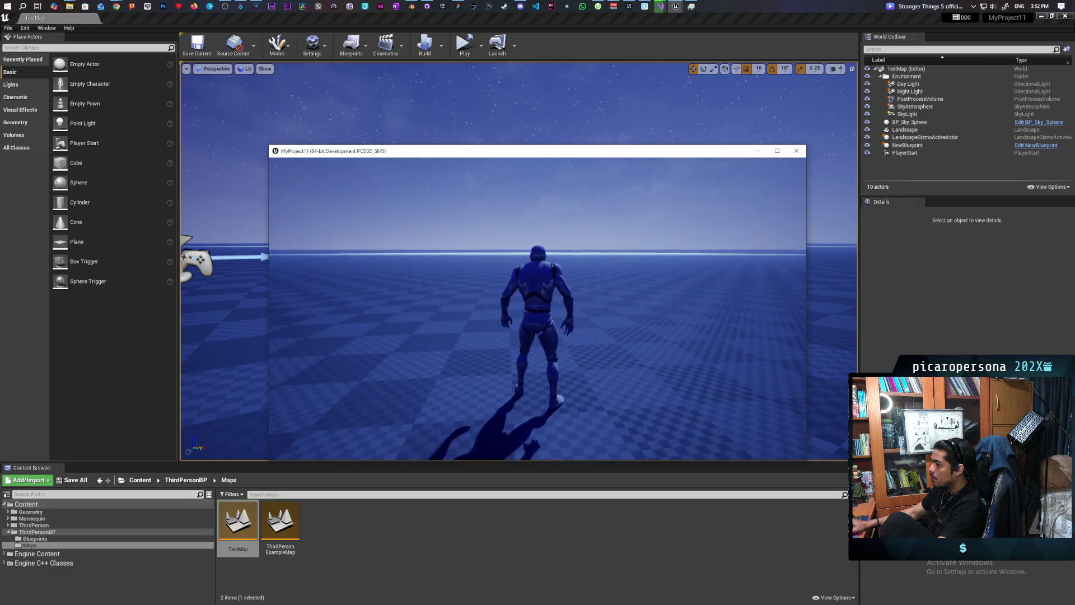
Step: Playtest TestMap with 'stat fps' shown, run the character forward, then end the playtest
key(grave)
key(Up)
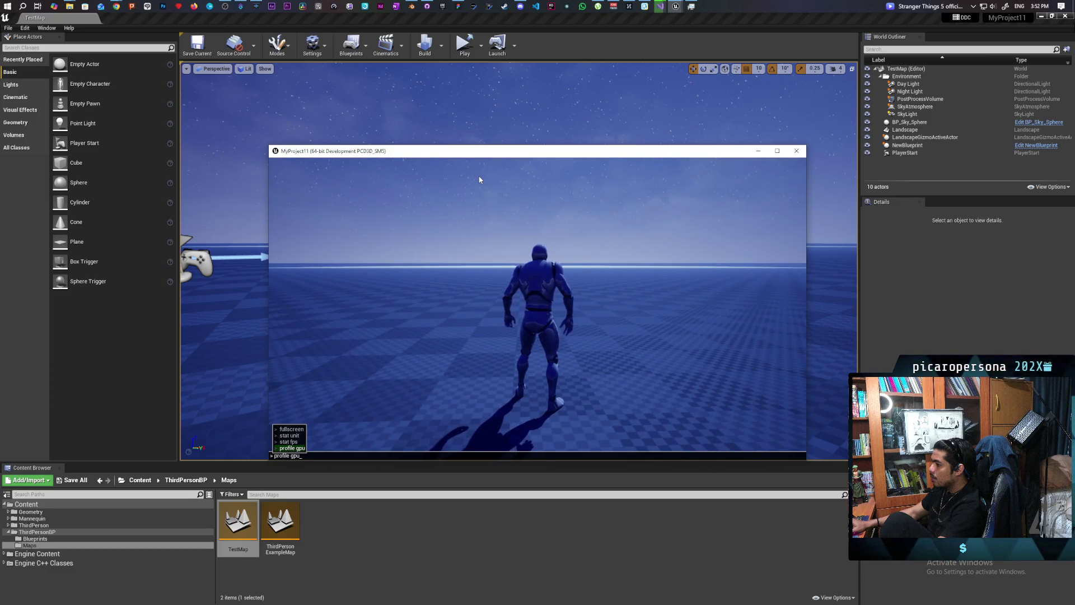
key(Return)
key(w)
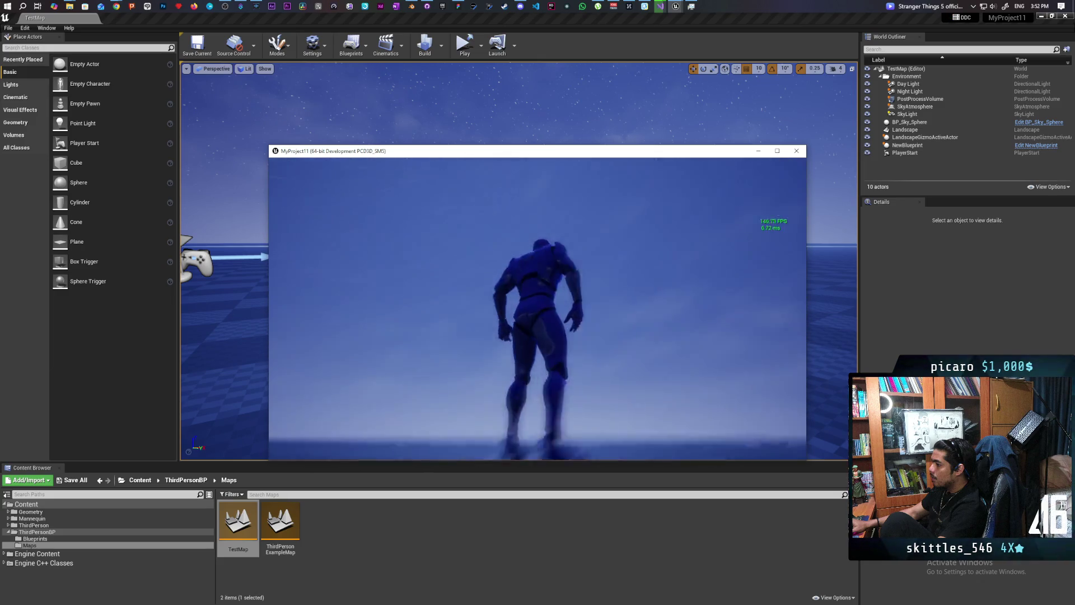
key(w)
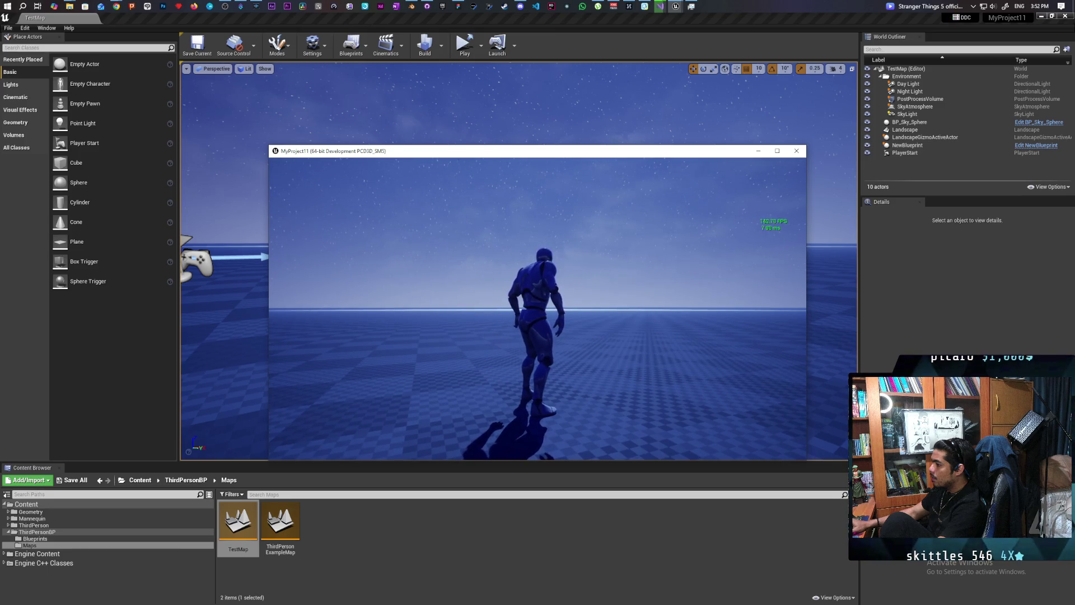
key(Escape)
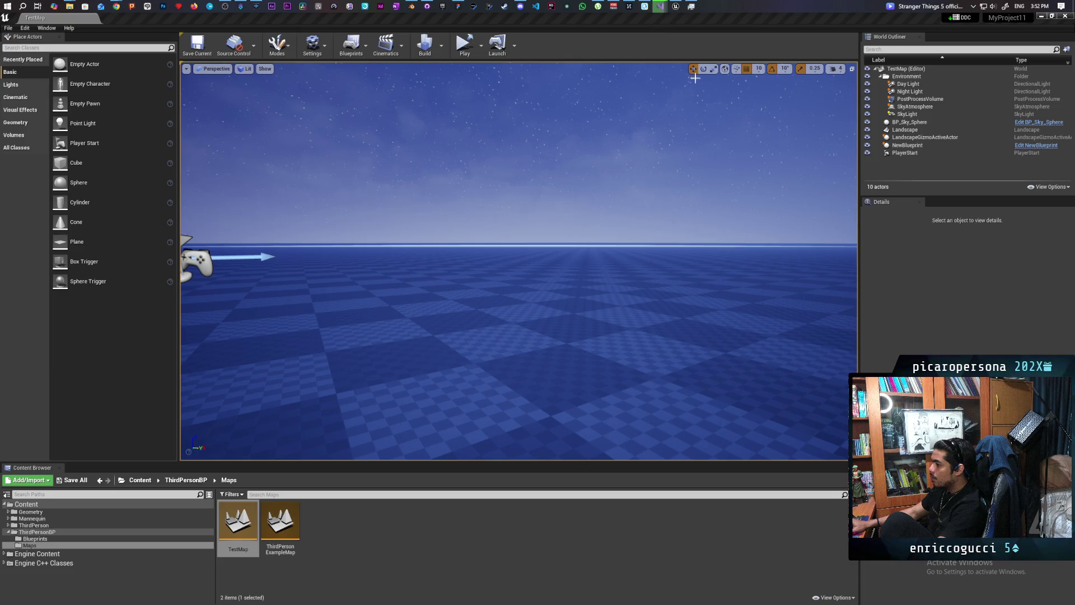
click(659, 7)
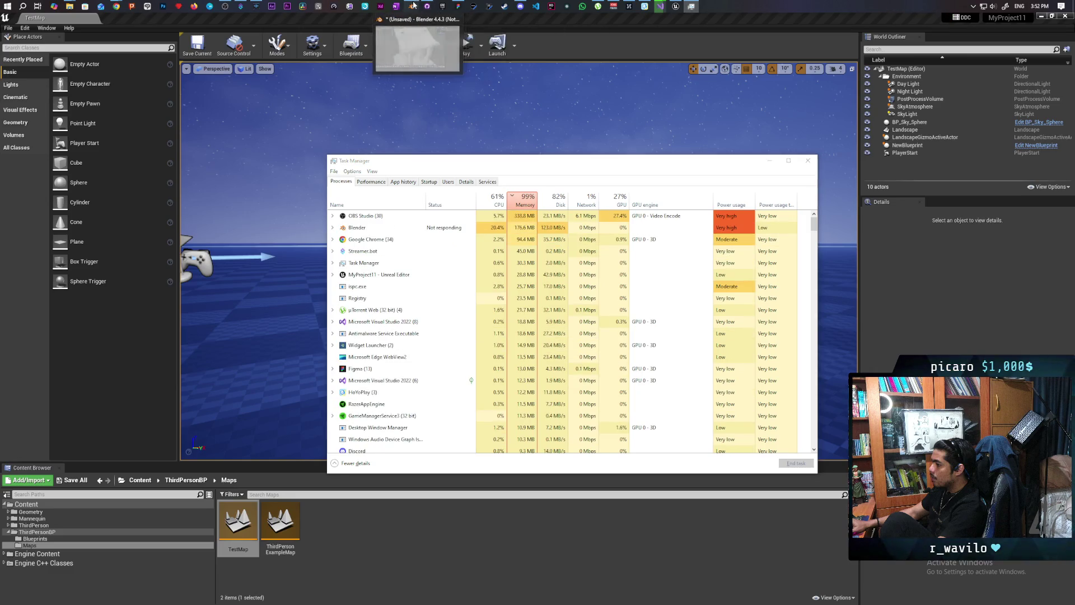
Step: Check the frozen Blender window, then close the Unreal Editor
click(413, 5)
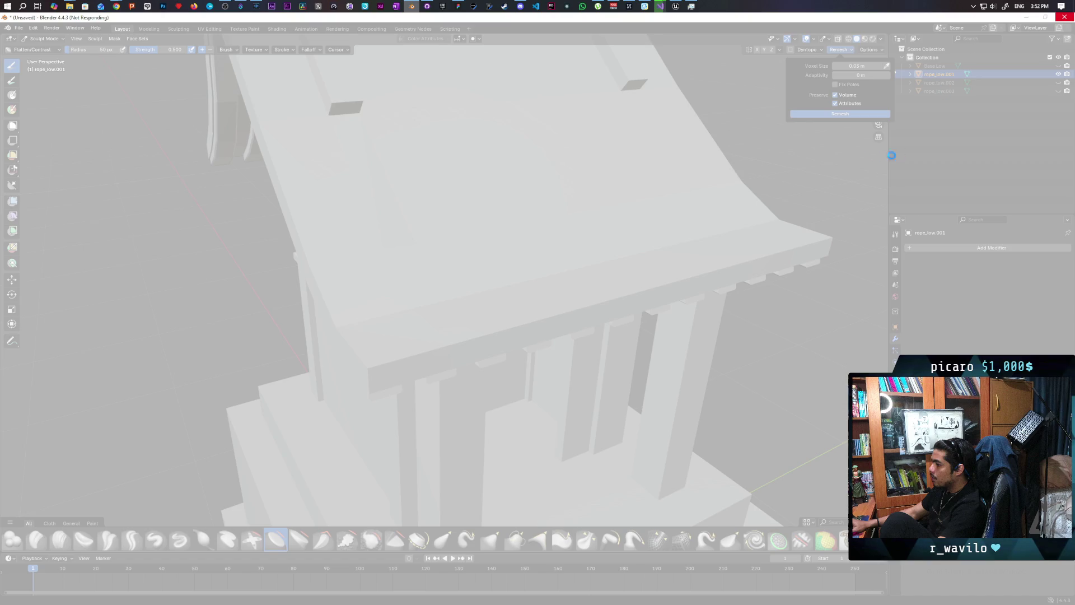
mouse_move(678, 7)
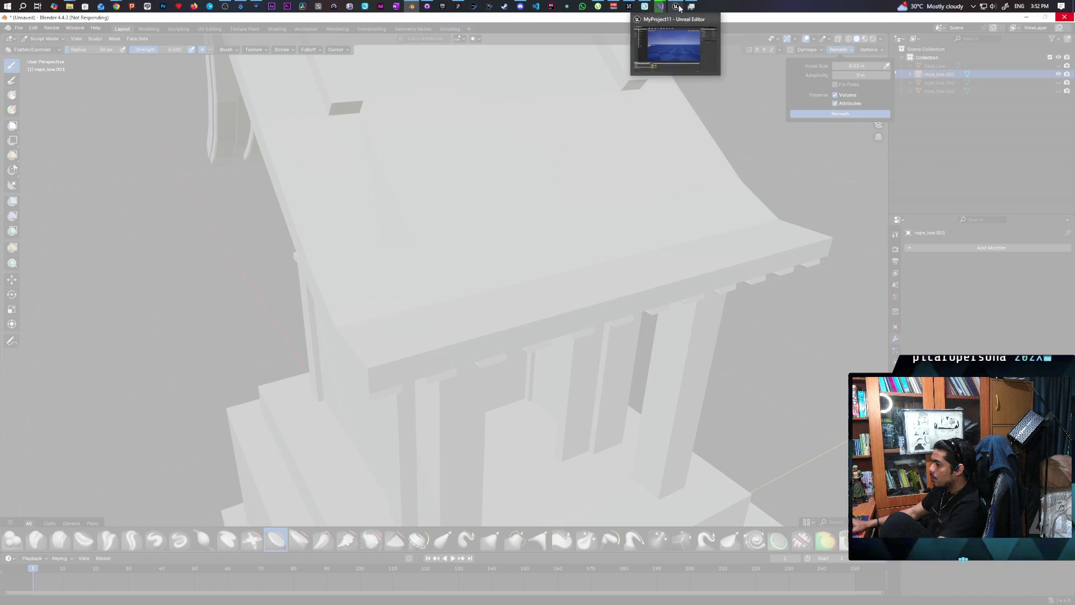
click(679, 8)
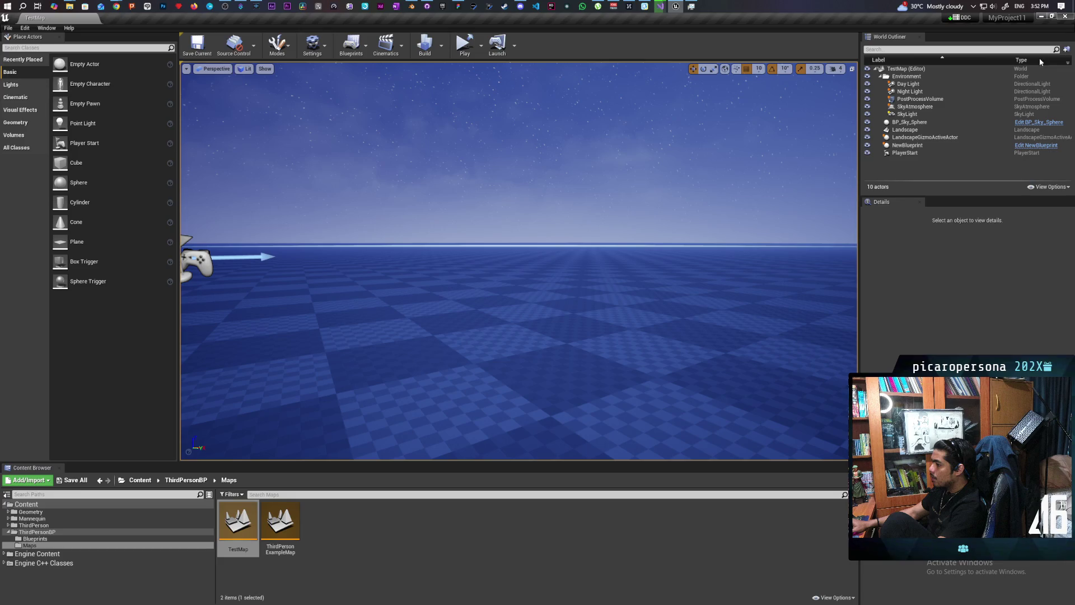
click(1065, 17)
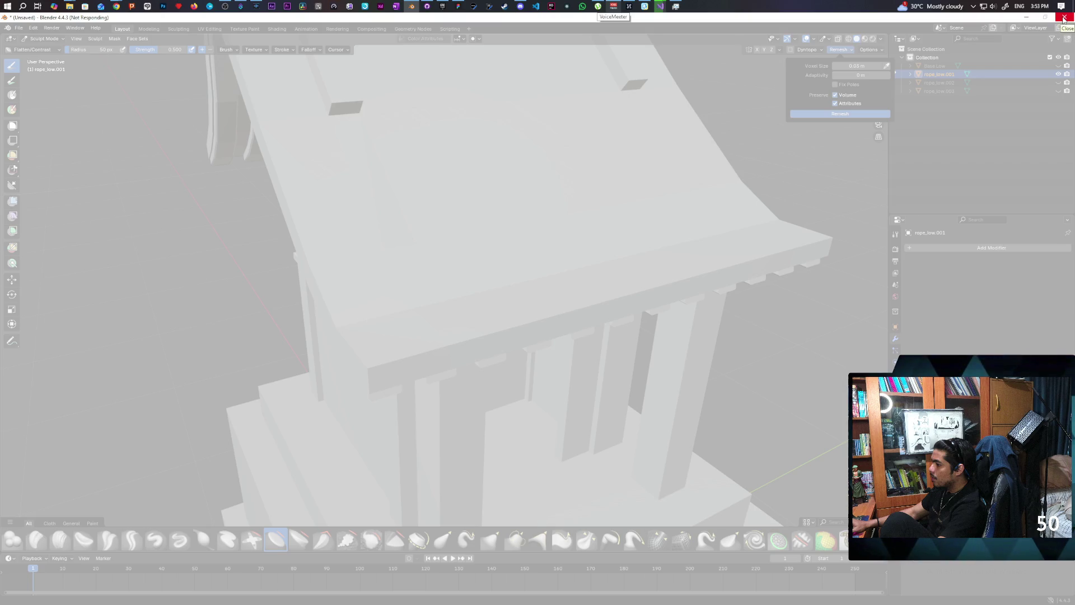
Step: Force-quit the unresponsive Blender process with End task in Task Manager
key(ctrl+shift+Escape)
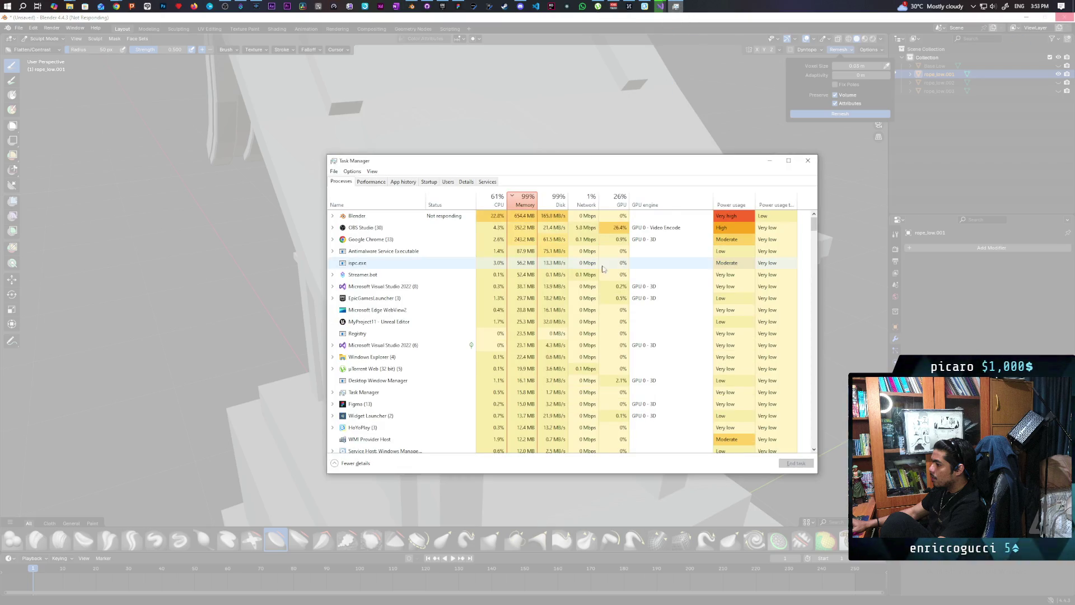
click(378, 219)
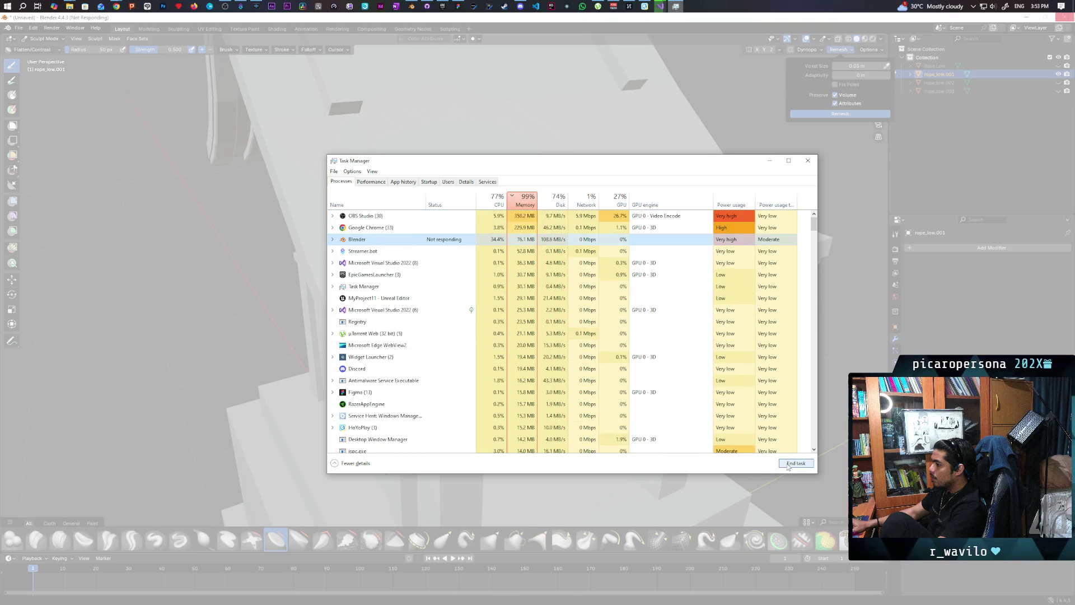
click(788, 464)
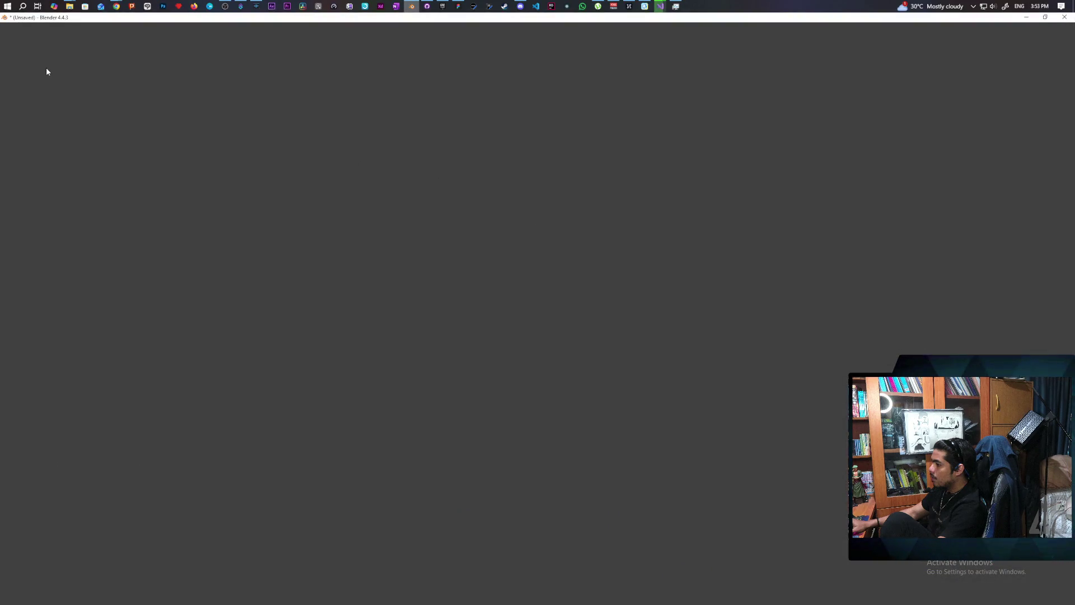
Step: Dismiss the splash screen and delete the default camera, cube and light
click(360, 305)
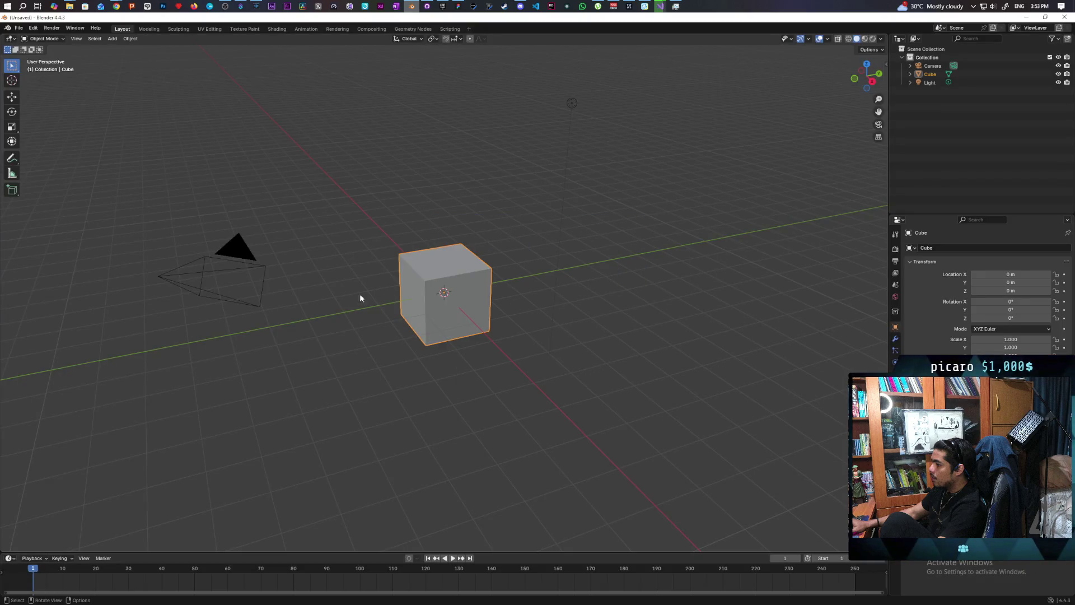
drag(181, 101, 598, 393)
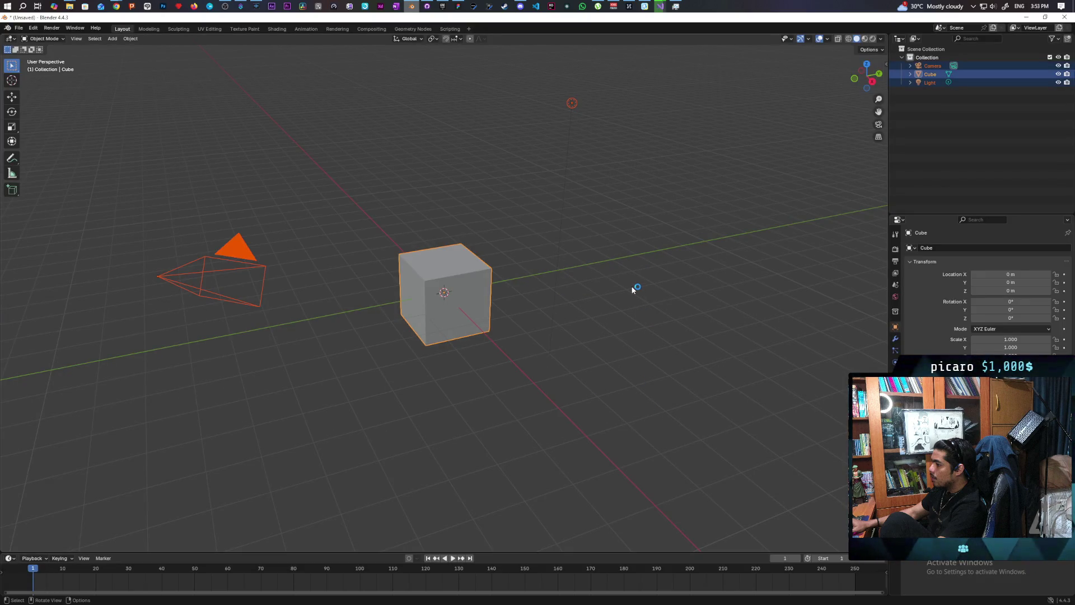
key(x)
key(Delete)
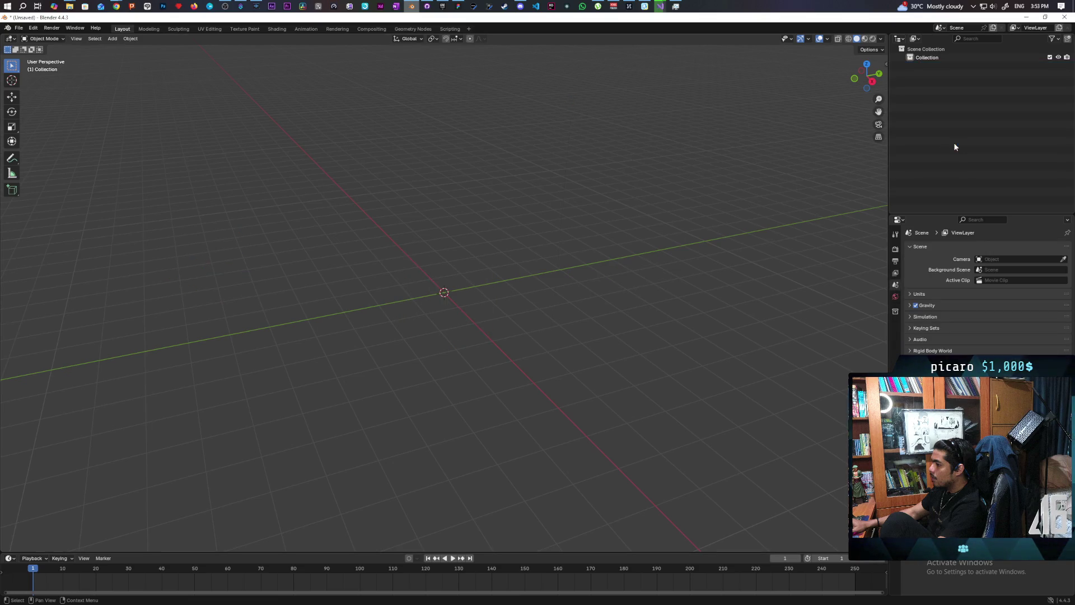
Step: Start an FBX import, browse the Downloads folder, then cancel without choosing a file
click(19, 28)
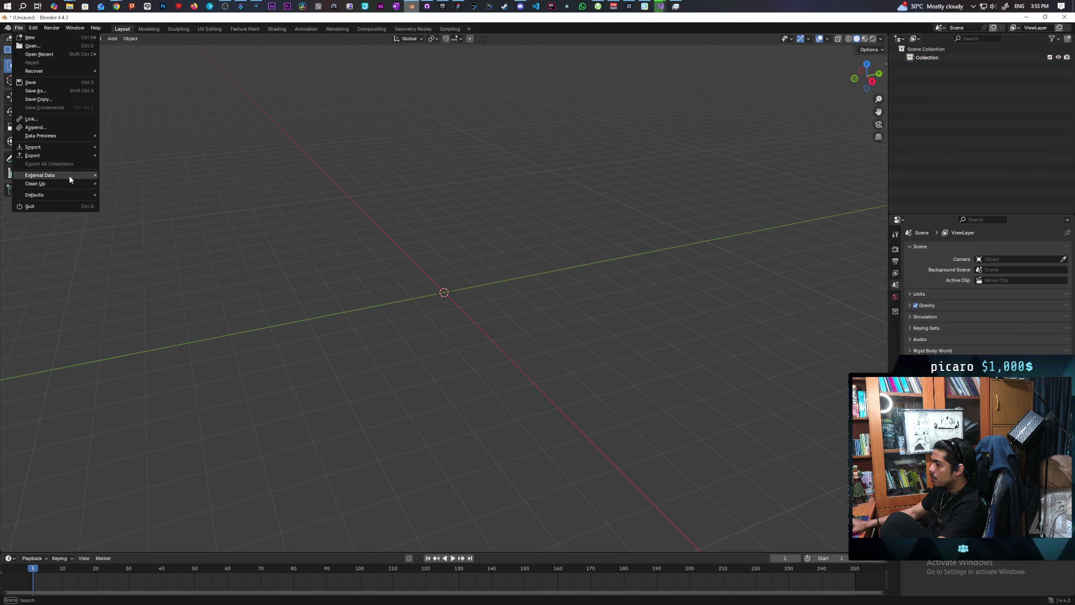
mouse_move(74, 149)
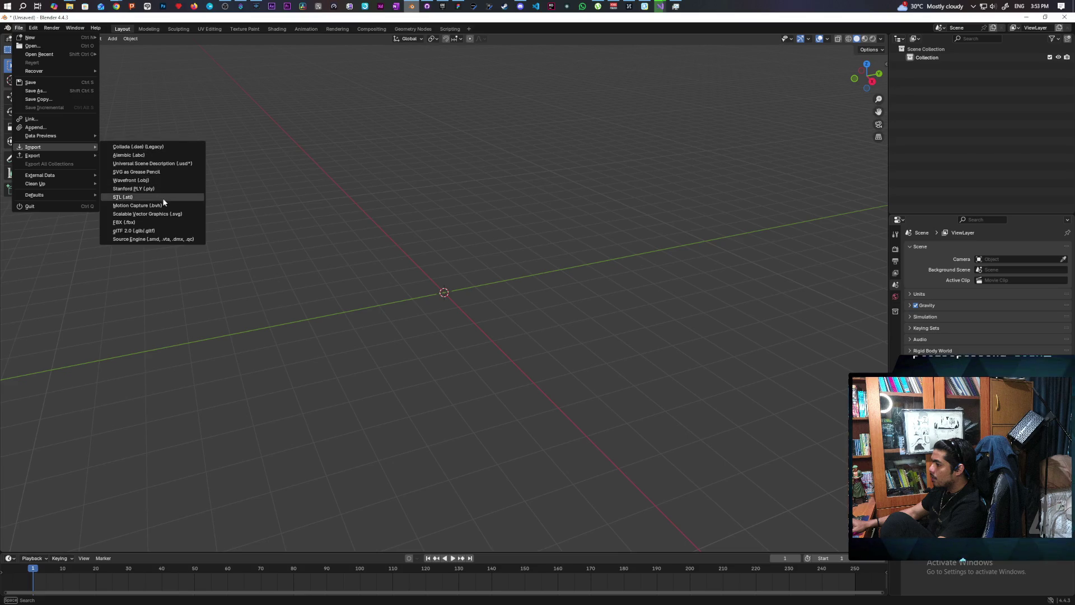
click(156, 223)
scroll(338, 404, down, 10)
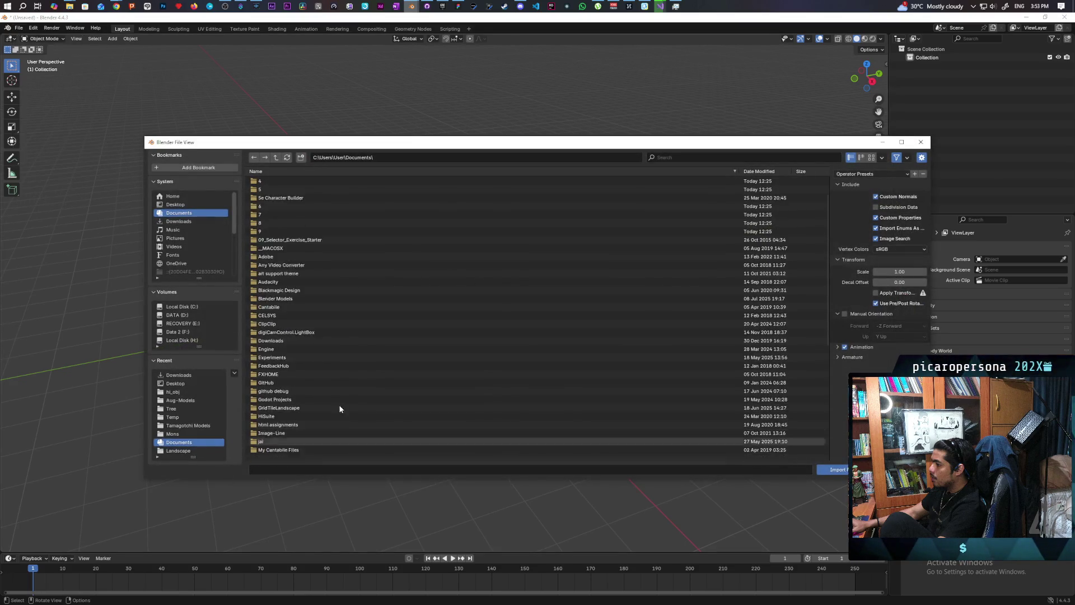
click(186, 221)
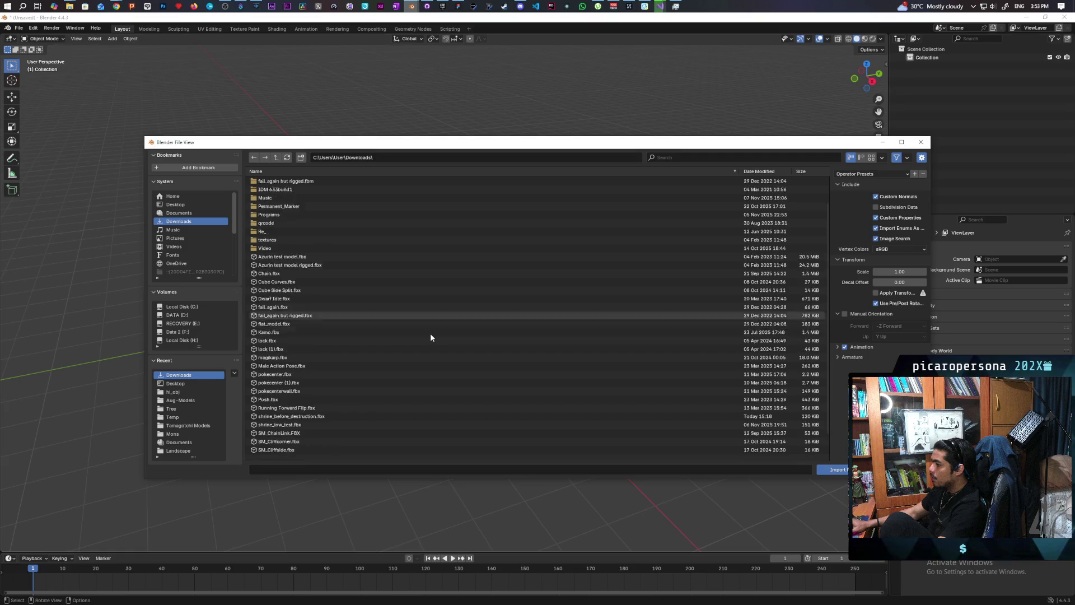
scroll(430, 332, down, 3)
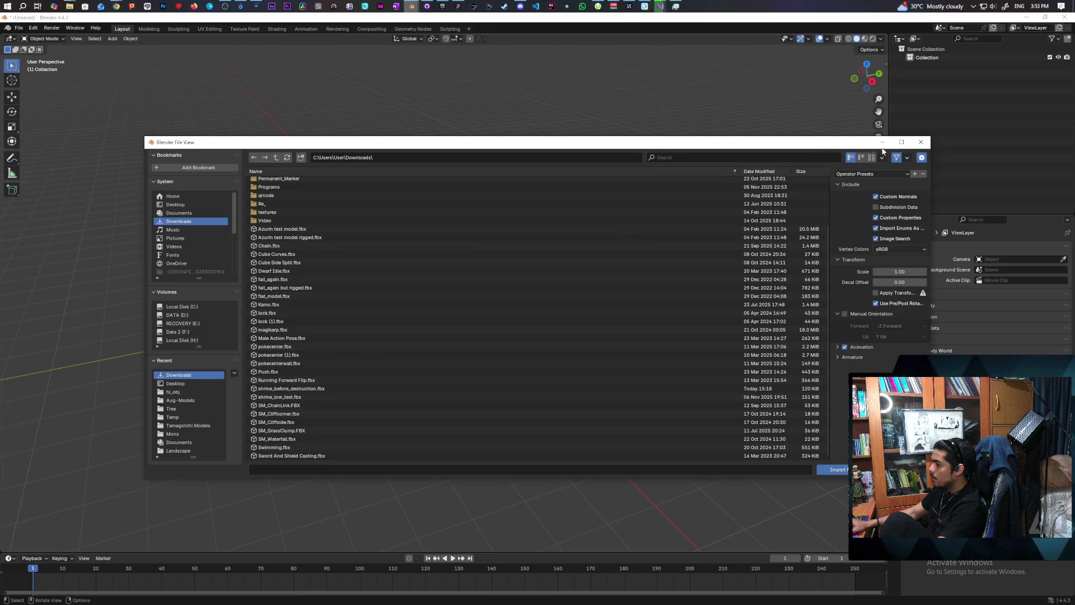
click(921, 141)
click(18, 28)
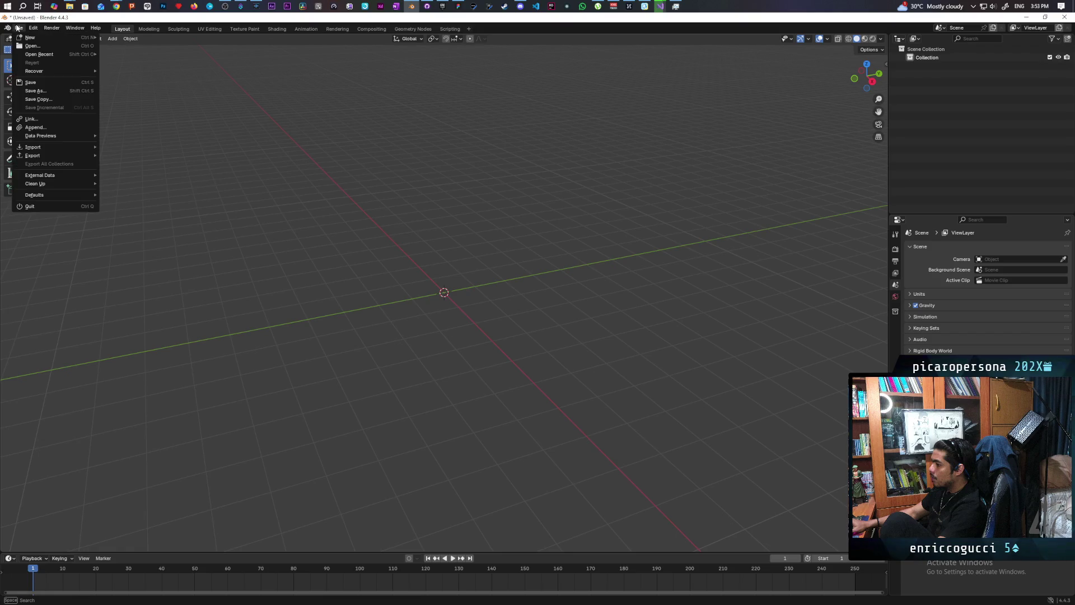
Step: Recover the 54096_autosave.blend auto-save to restore the shrine model
mouse_move(79, 54)
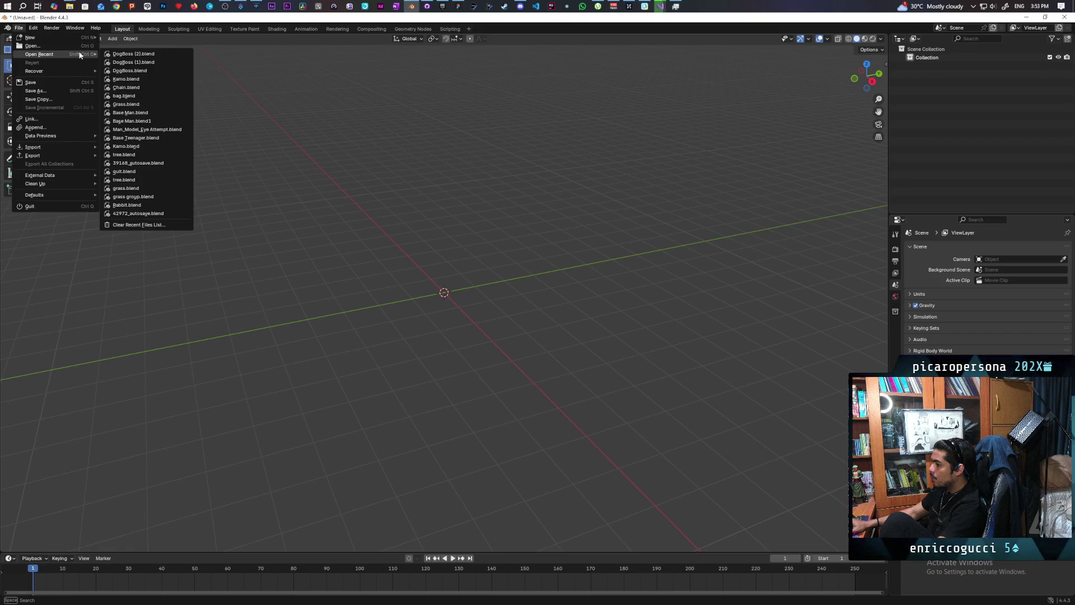
mouse_move(63, 73)
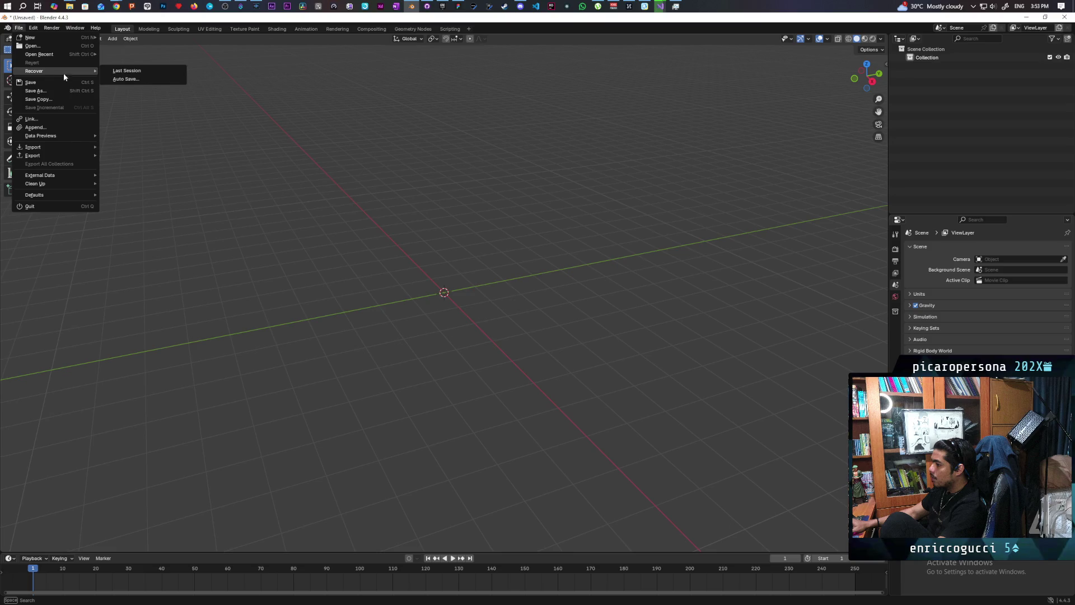
click(129, 79)
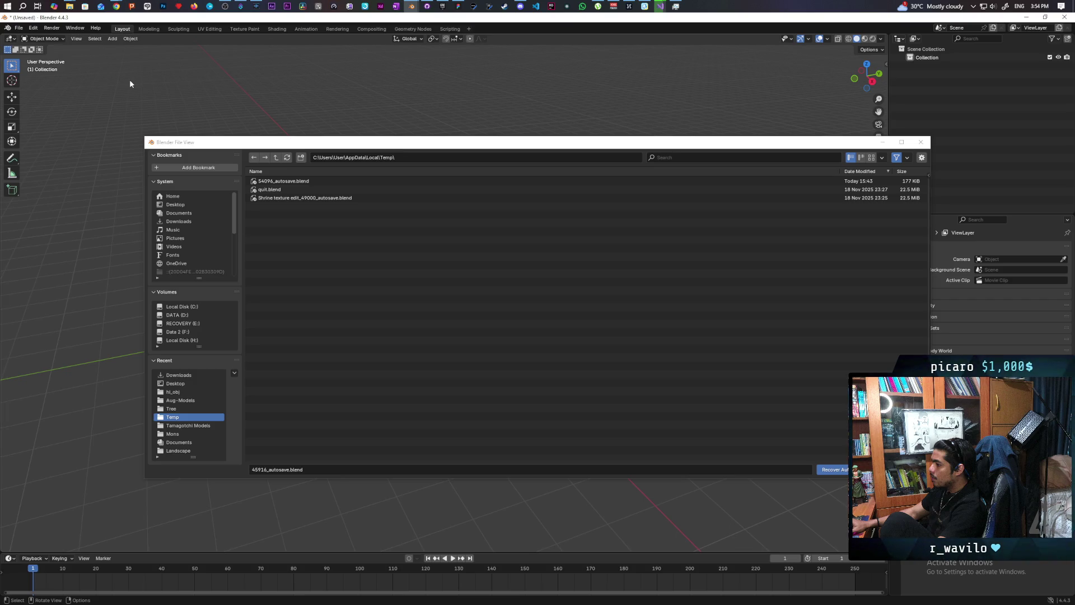
click(280, 181)
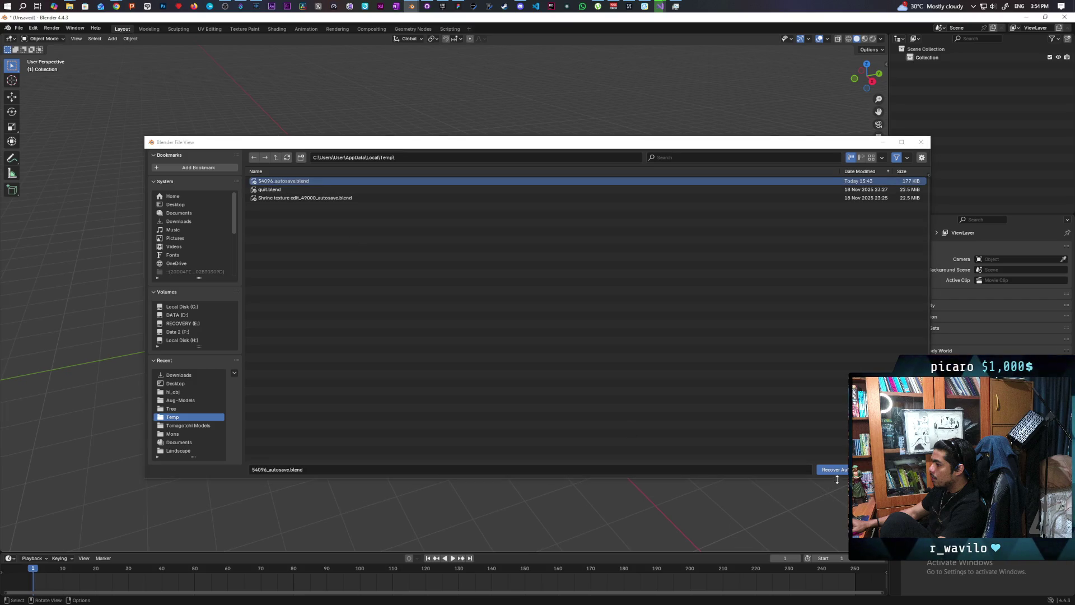
click(833, 469)
Step: Compare the rope meshes' visibility and leave rope_low.003 hidden in the viewport
mouse_move(638, 446)
middle_down()
mouse_move(610, 371)
mouse_move(629, 339)
middle_up()
click(1057, 74)
click(1057, 73)
click(1058, 83)
click(1058, 83)
click(1058, 82)
click(1058, 83)
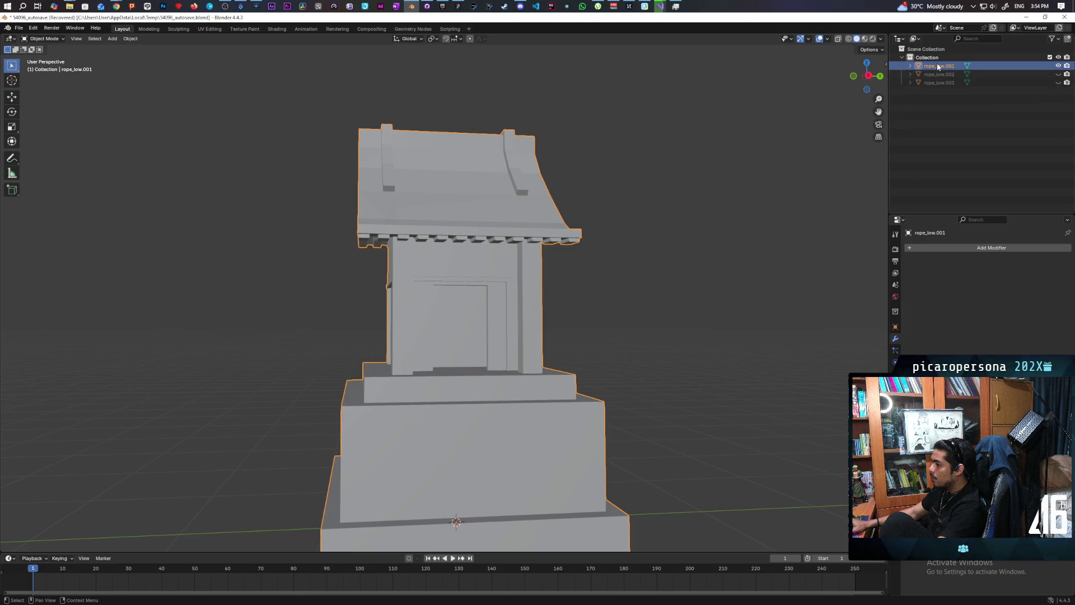
Step: Duplicate the shrine mesh in place, hide the copy, and rename it Base Low
key(shift+d)
right_click(523, 304)
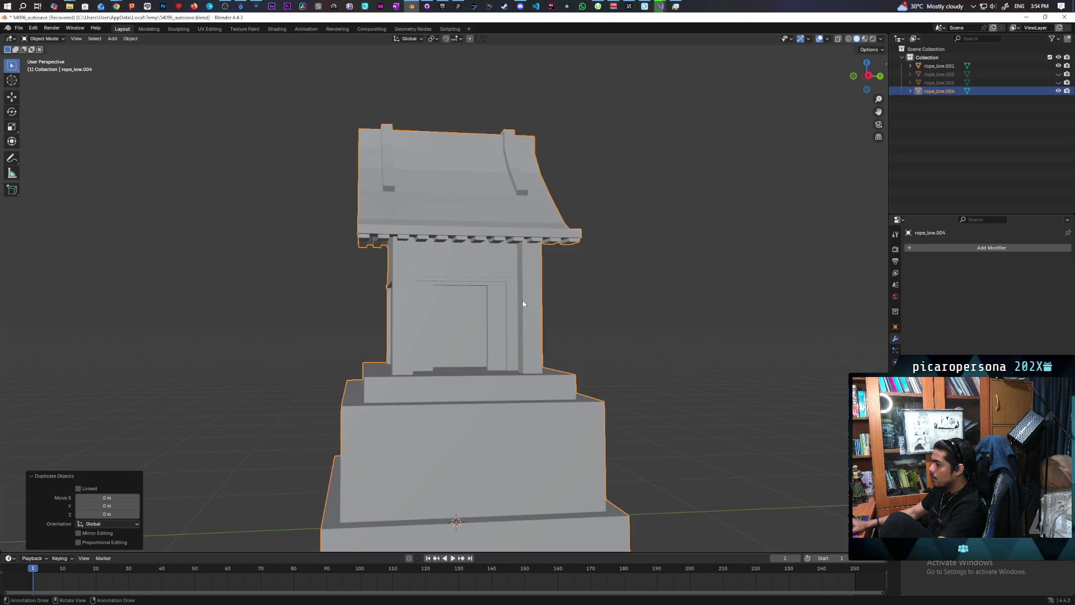
click(1058, 91)
double_click(938, 90)
text(Base_Lo)
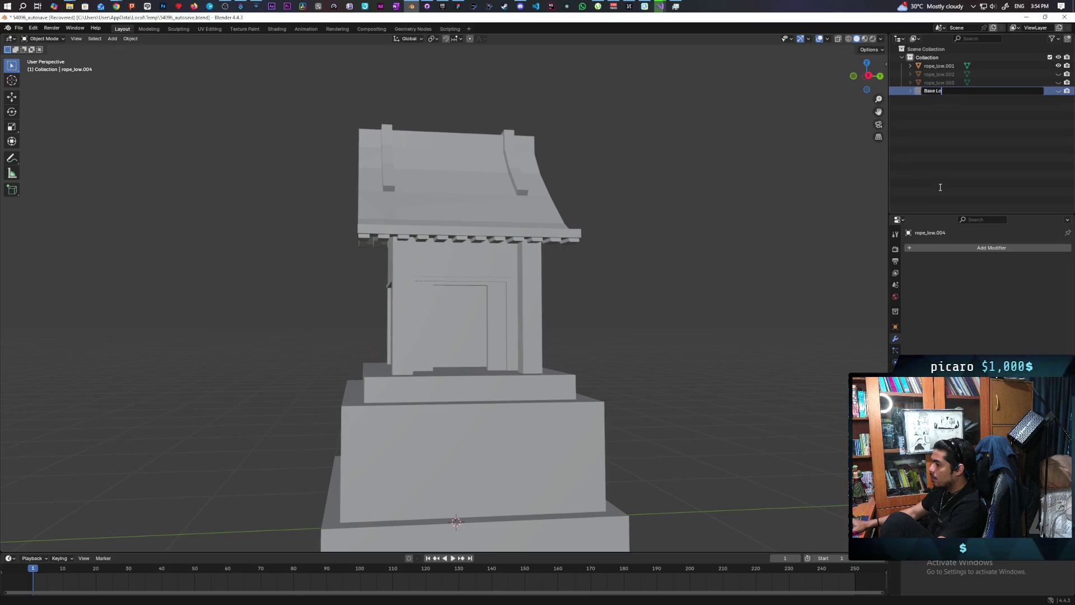
text(w)
key(Return)
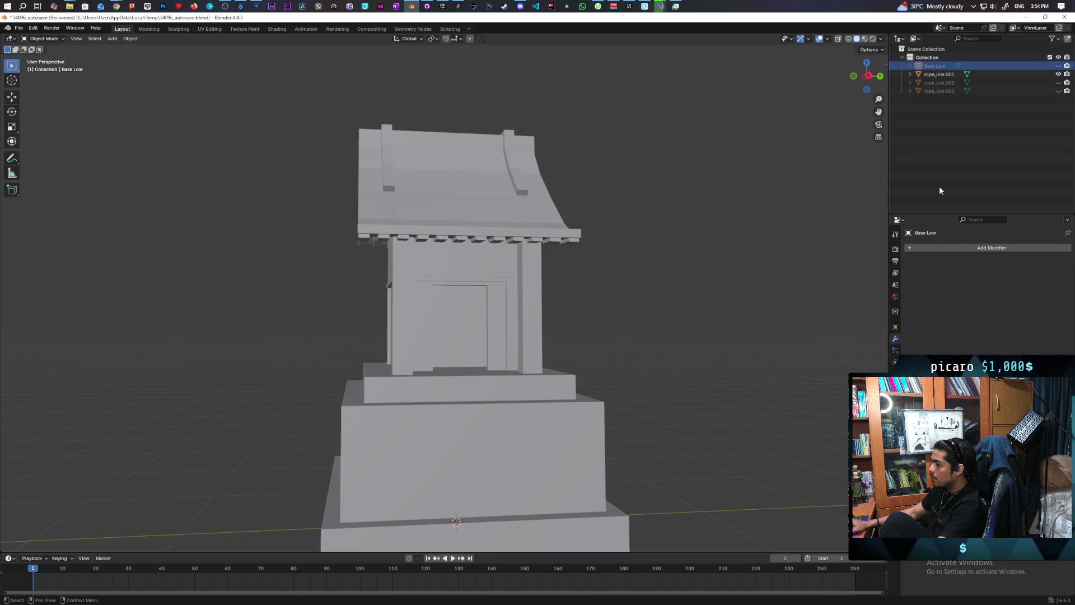
key(ctrl+shift+s)
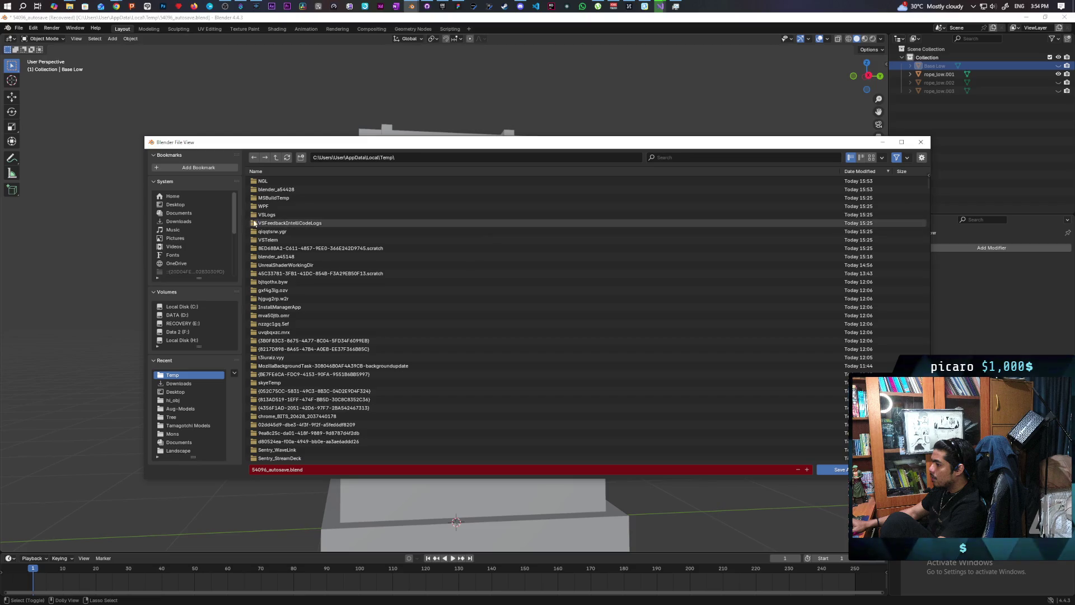
Step: Navigate to Documents > Blender Models > Aug-Models in the save browser
click(196, 214)
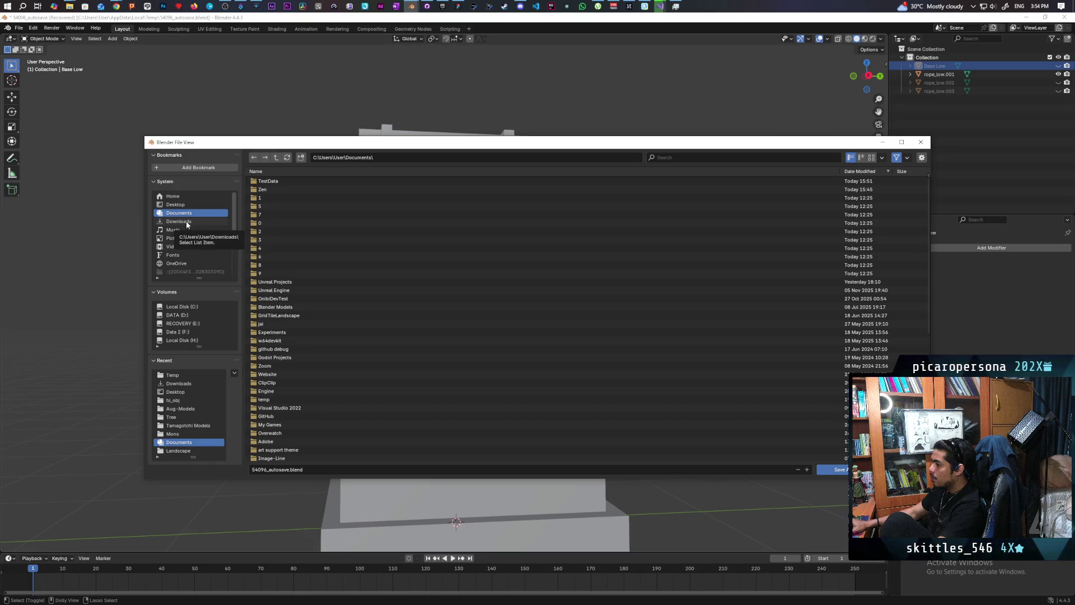
scroll(323, 355, down, 5)
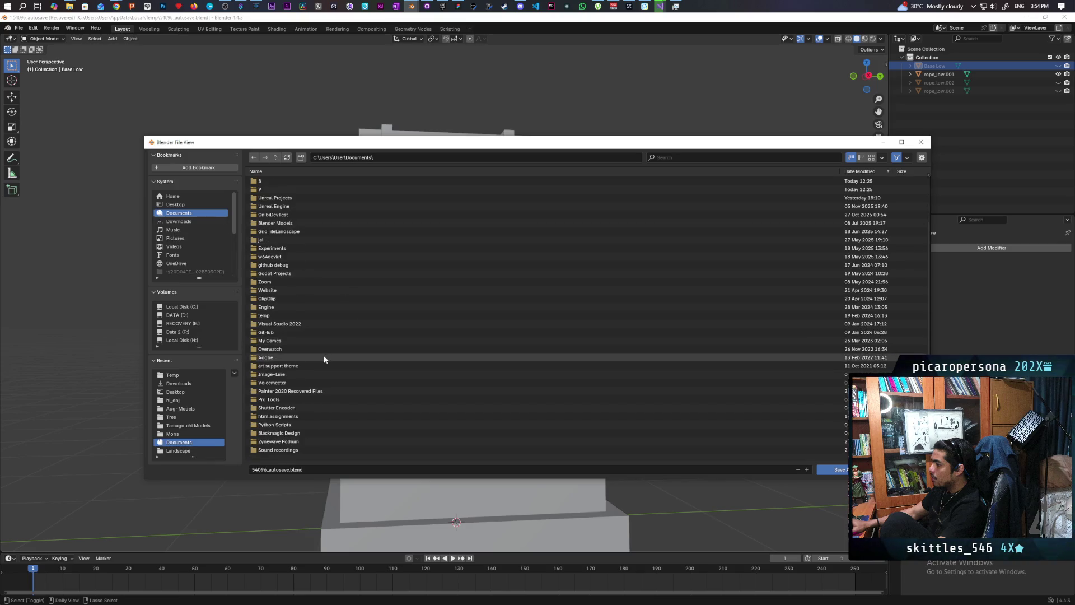
scroll(324, 357, up, 1)
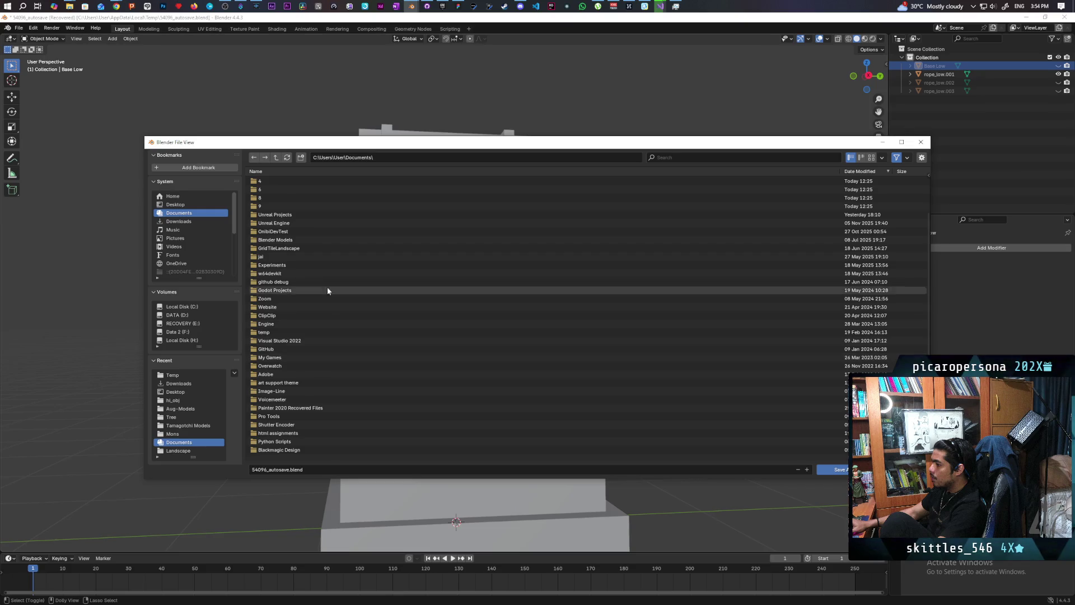
click(294, 241)
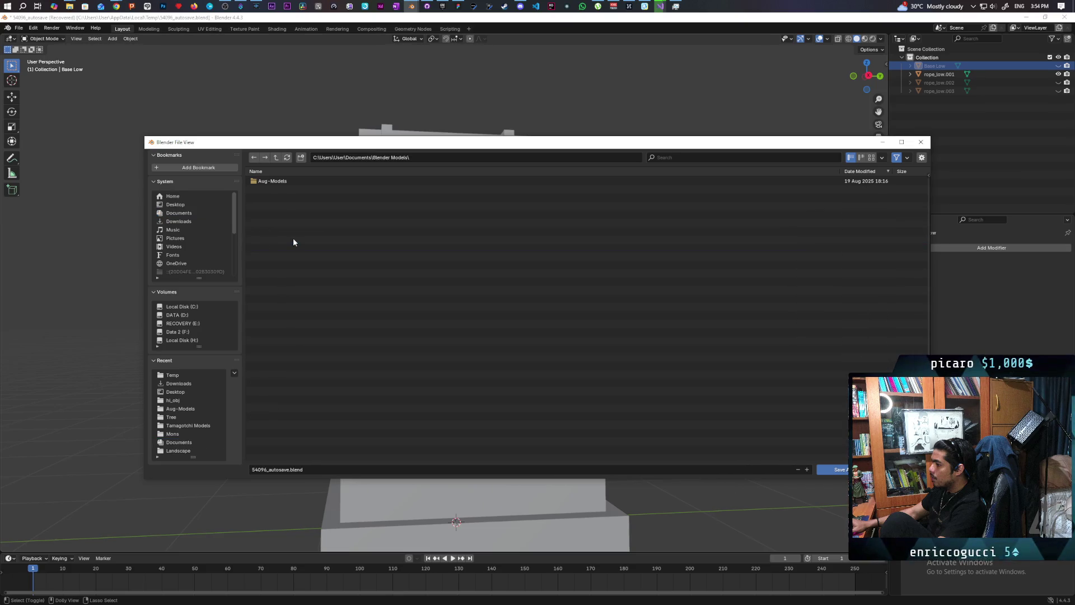
click(272, 182)
Step: Name the file ShrineBase.blend and save it into Aug-Models
click(313, 471)
click(323, 469)
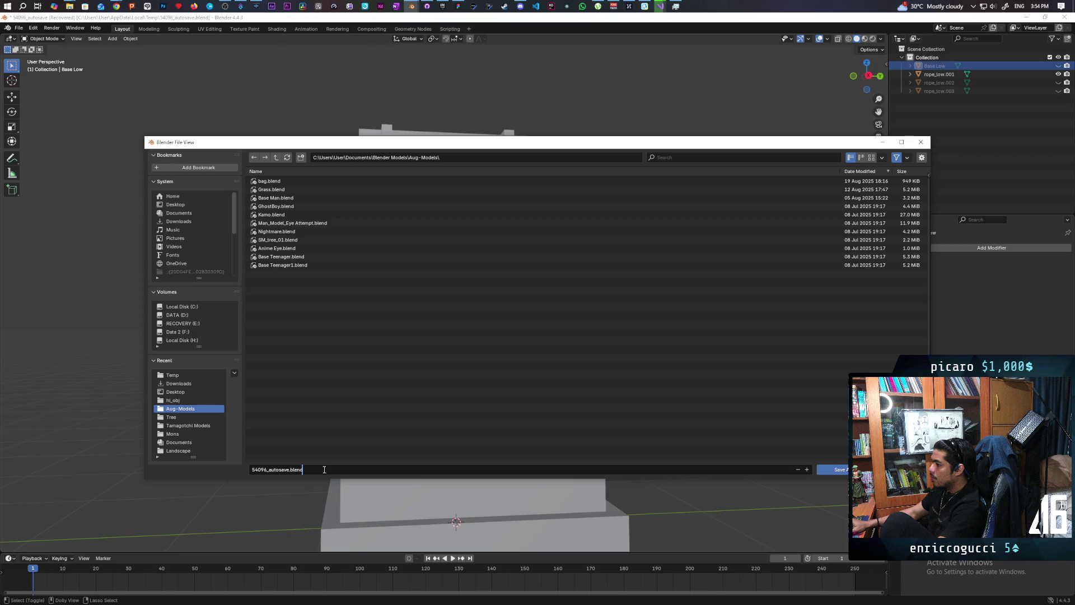
key(ctrl+a)
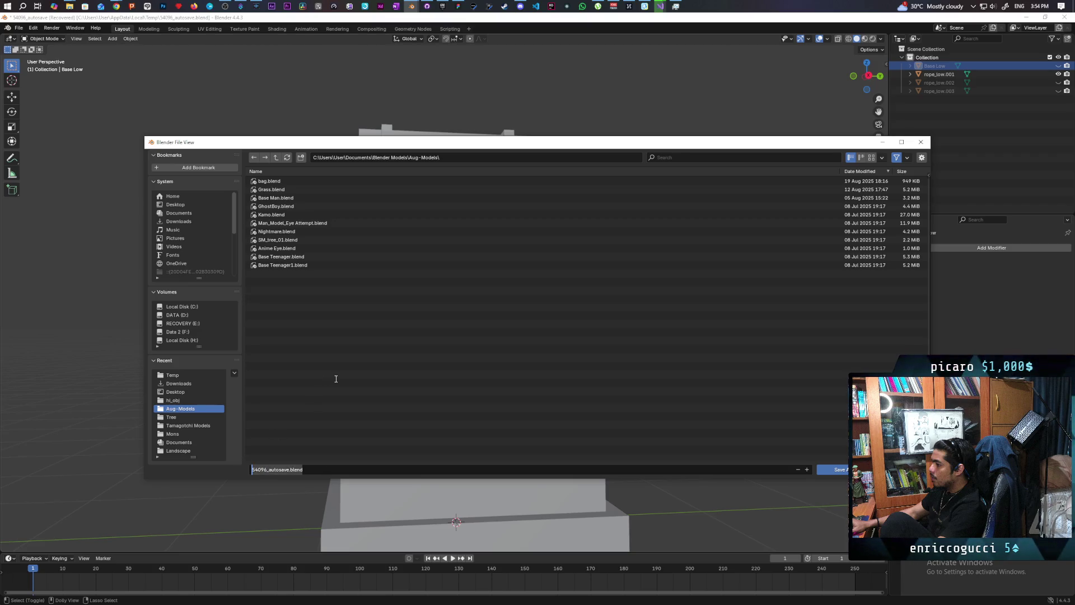
text(Hrine)
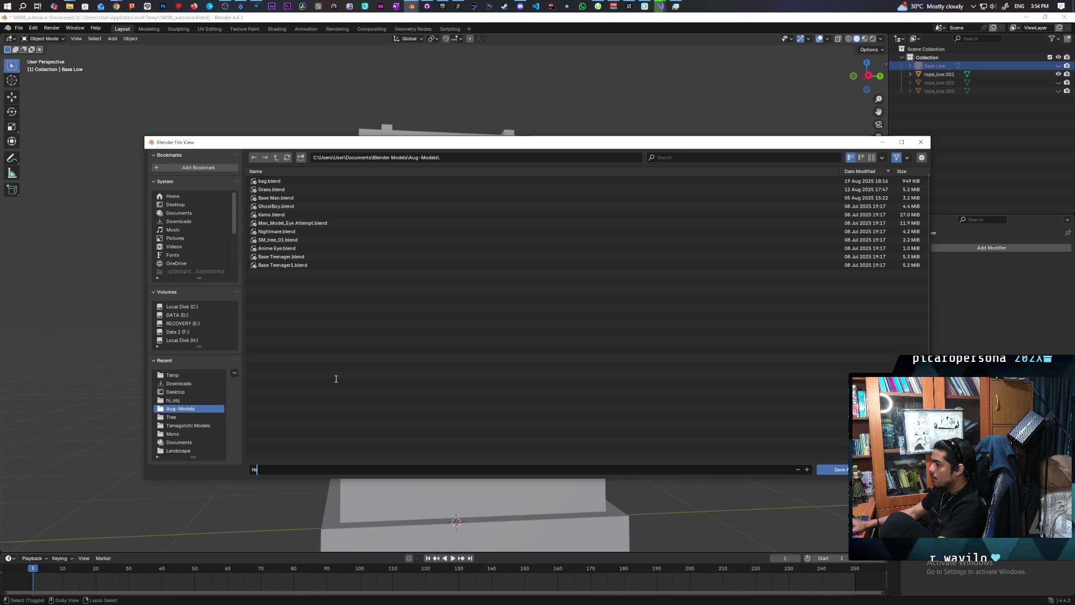
key(BackSpace)
text(ShrineBase)
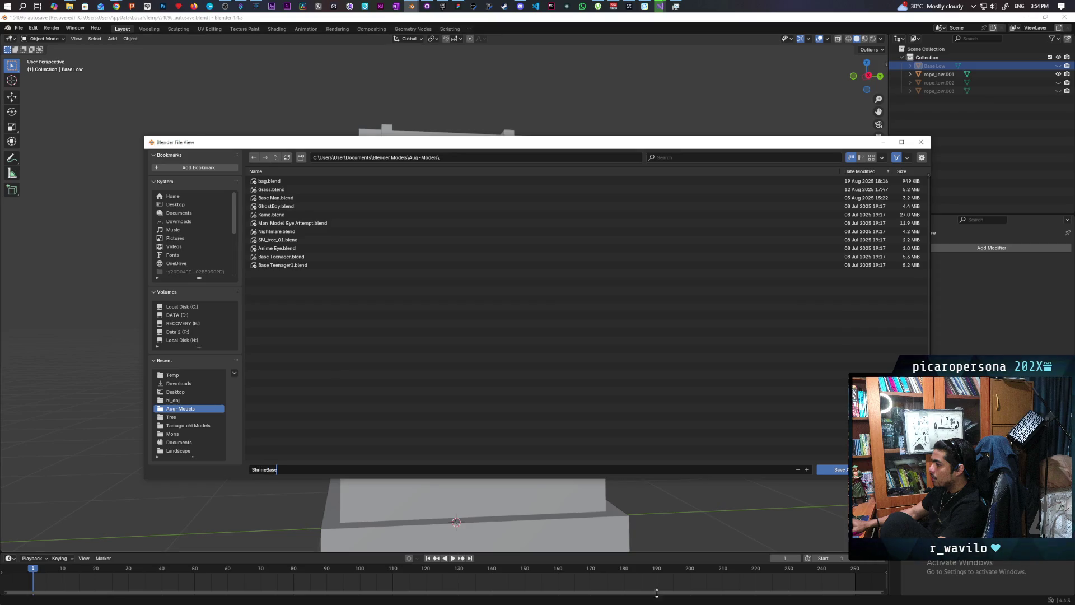
click(837, 469)
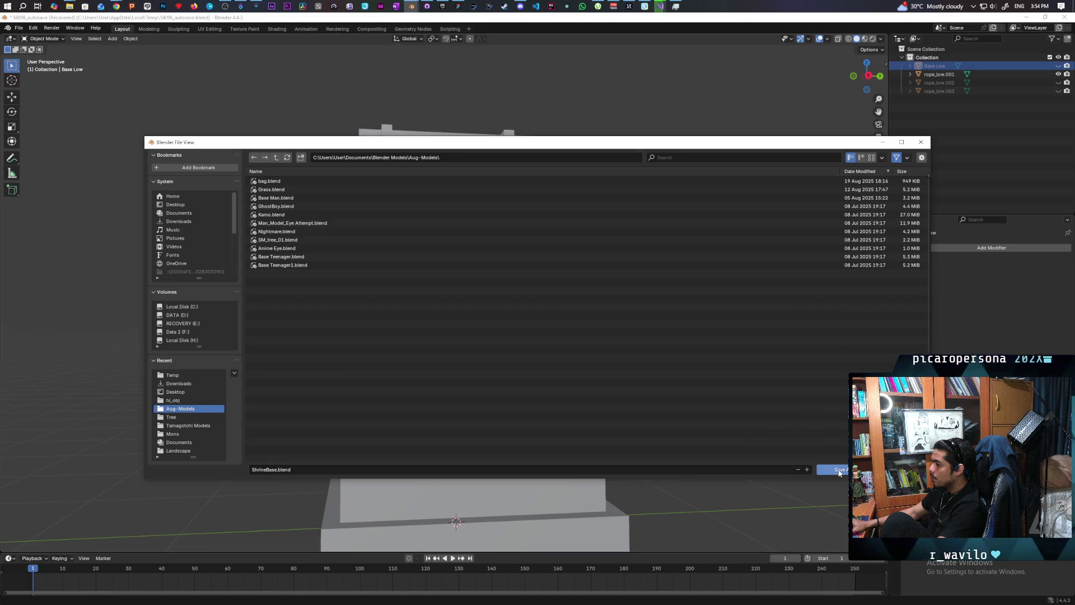
click(840, 470)
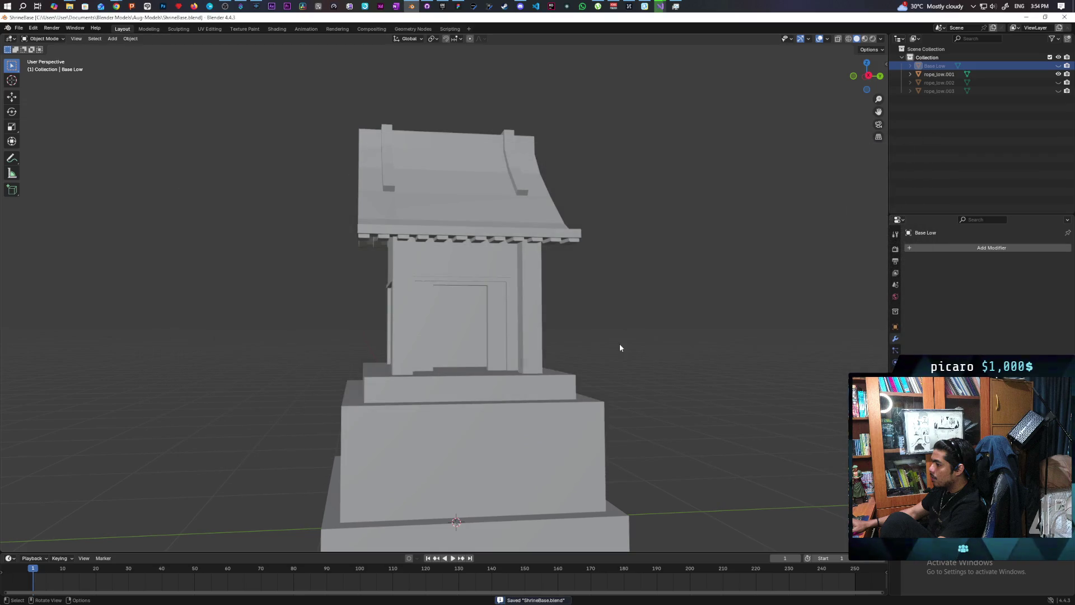
Step: Select the shrine mesh rope_low.001 and switch to Sculpt Mode
mouse_move(609, 229)
middle_down()
mouse_move(622, 234)
mouse_move(612, 246)
mouse_move(578, 258)
mouse_move(520, 243)
mouse_move(622, 243)
middle_up()
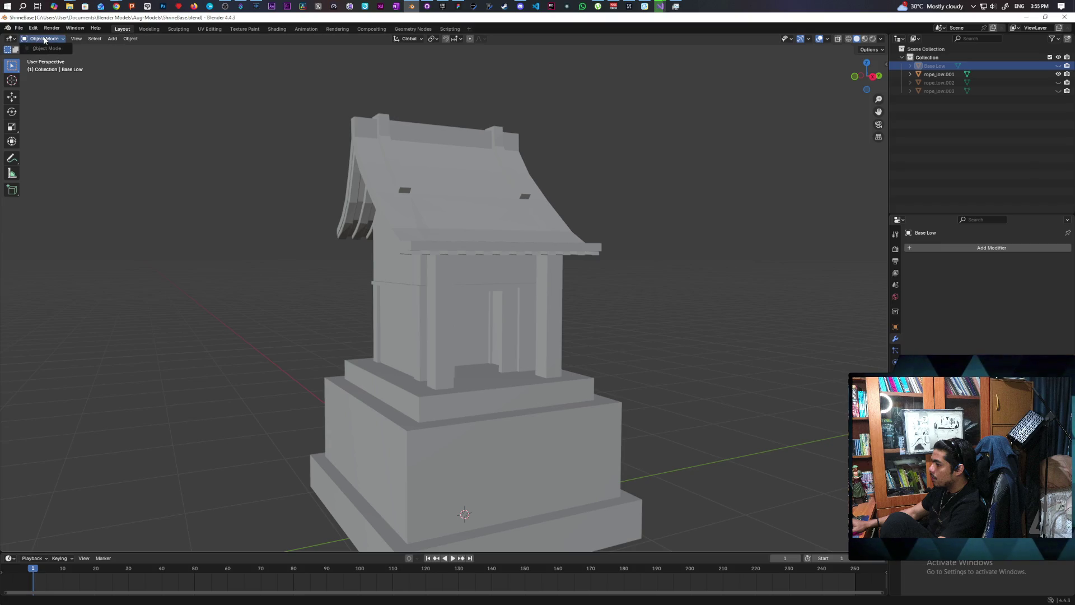
key(a)
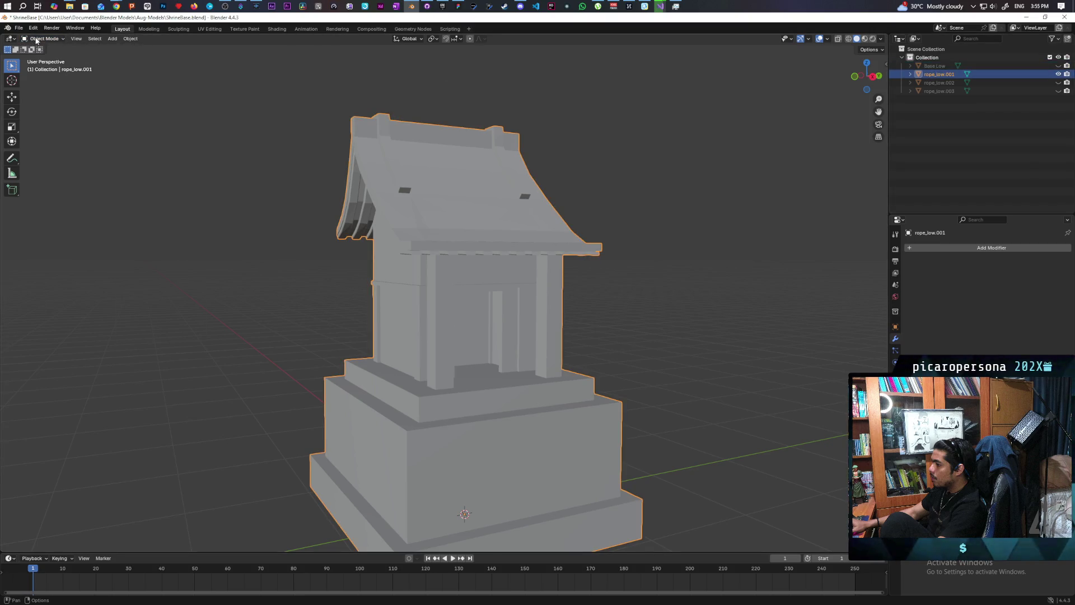
click(37, 40)
click(44, 67)
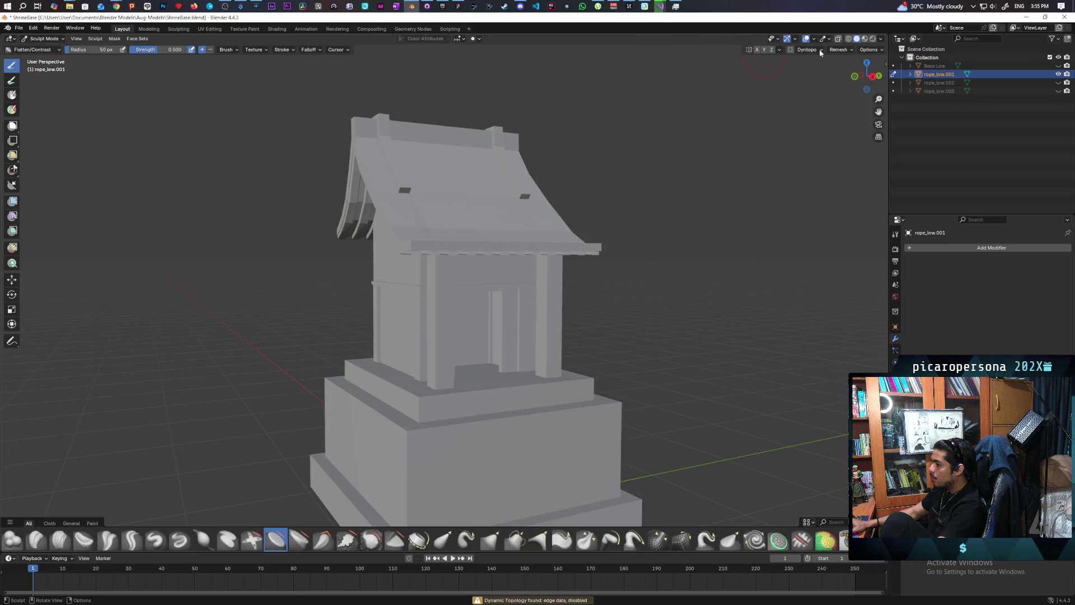
Step: Set the remesh voxel size to 0.03 m and remesh the shrine
click(851, 51)
click(862, 66)
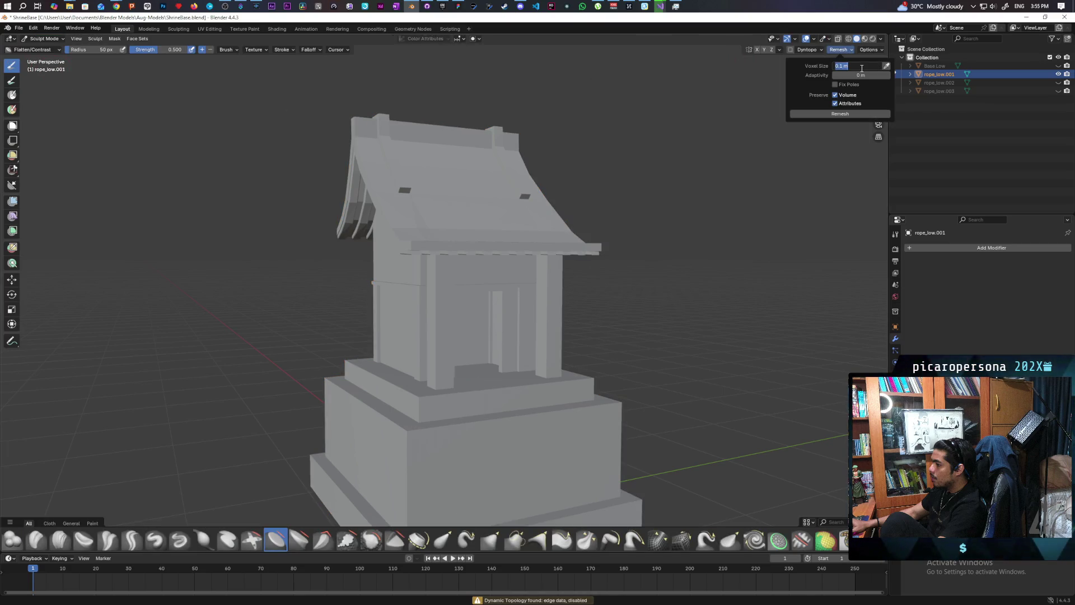
text(0.03)
key(Return)
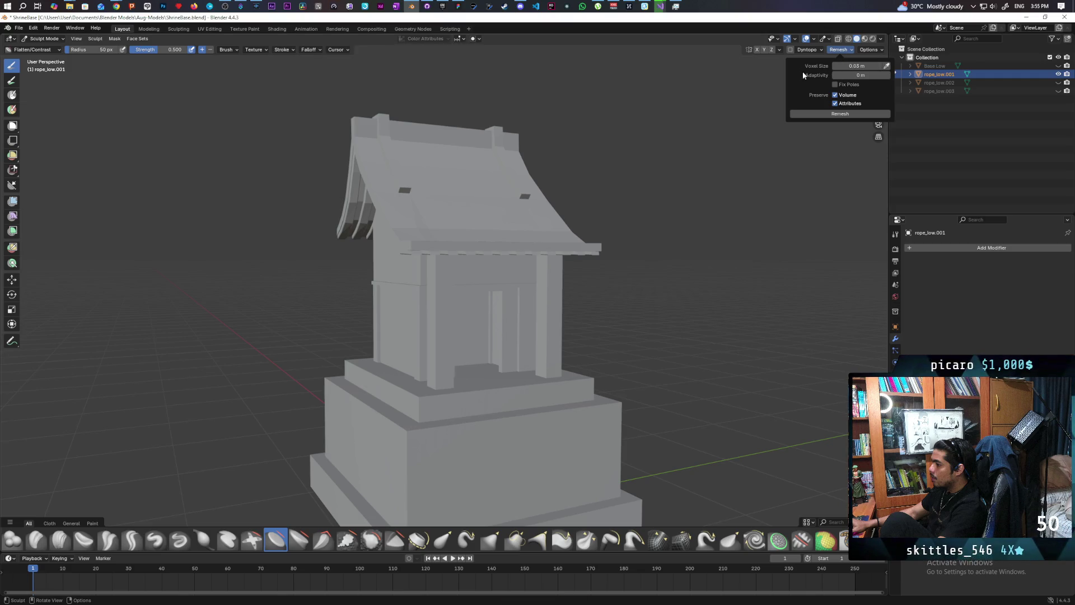
click(847, 51)
click(858, 65)
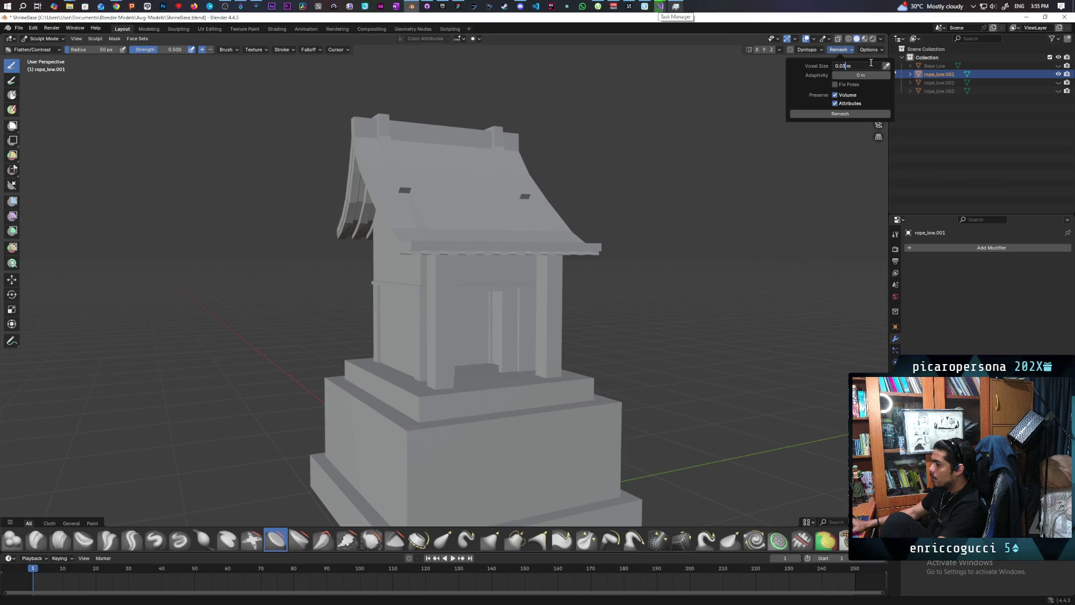
key(Return)
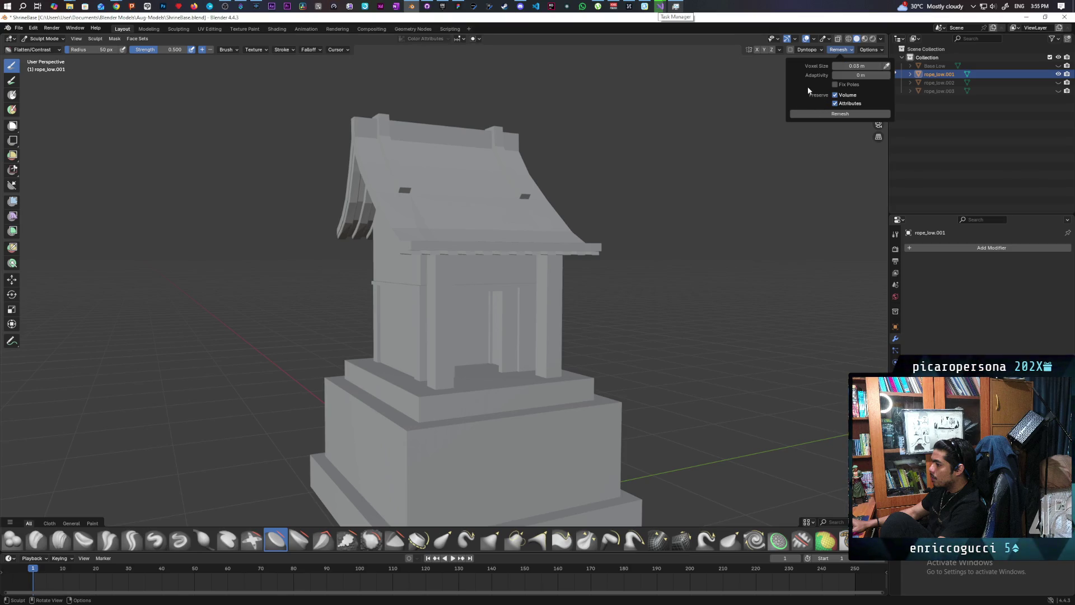
click(813, 114)
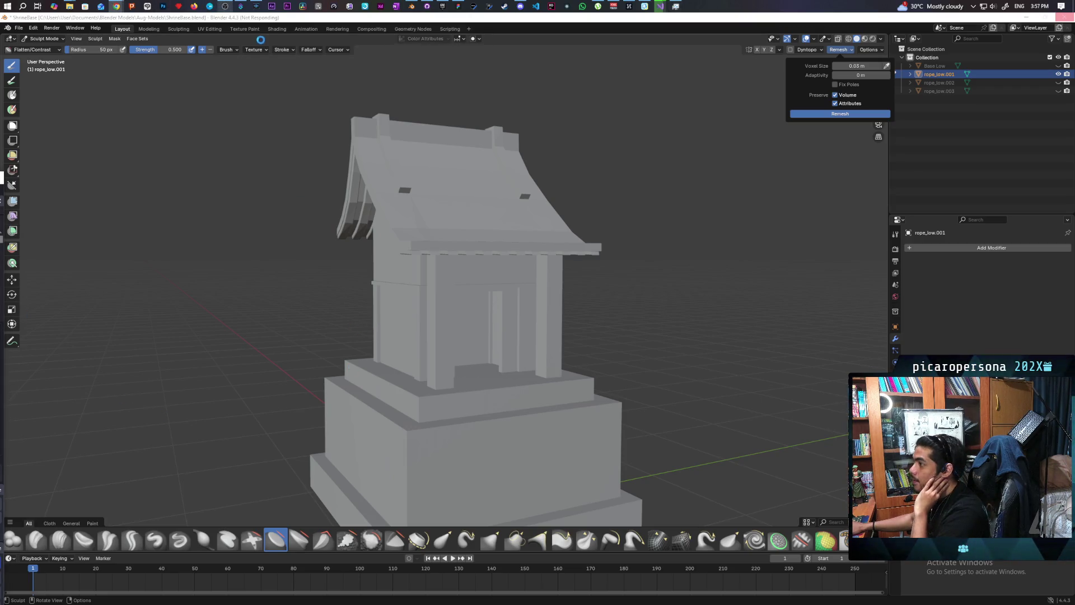
Step: Bring Task Manager over the frozen Blender while the 0.03 m remesh runs
click(676, 7)
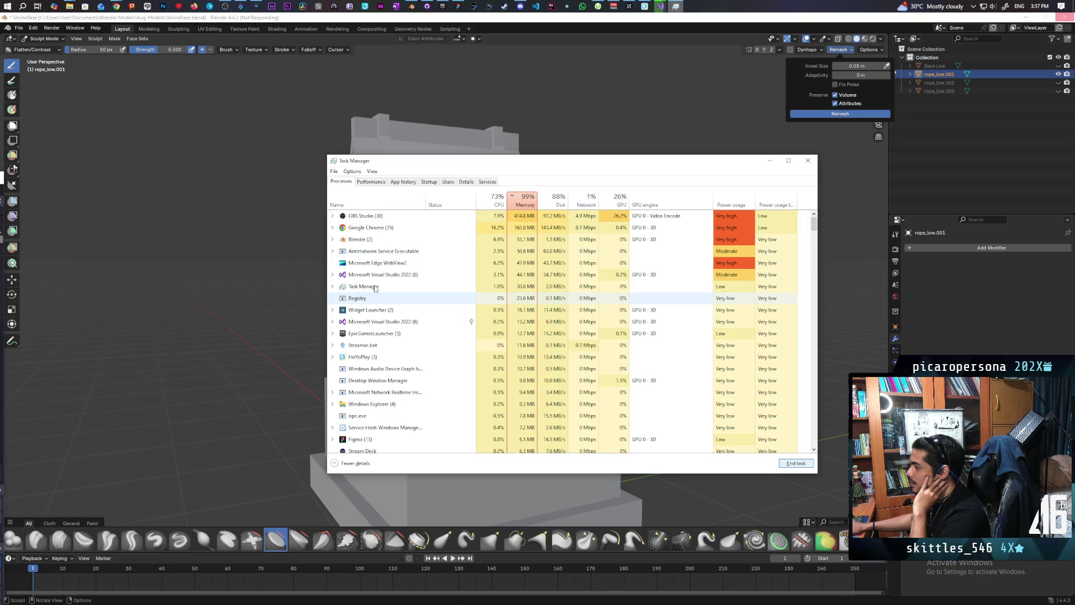
Step: Force-close the hung Blender (2) process with End task
click(370, 241)
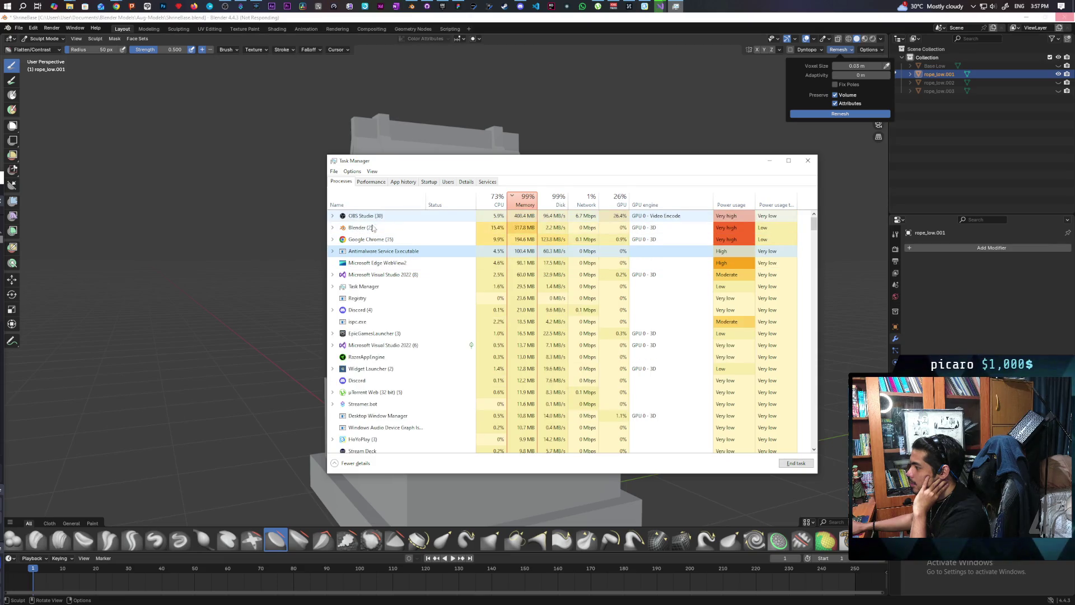
click(373, 228)
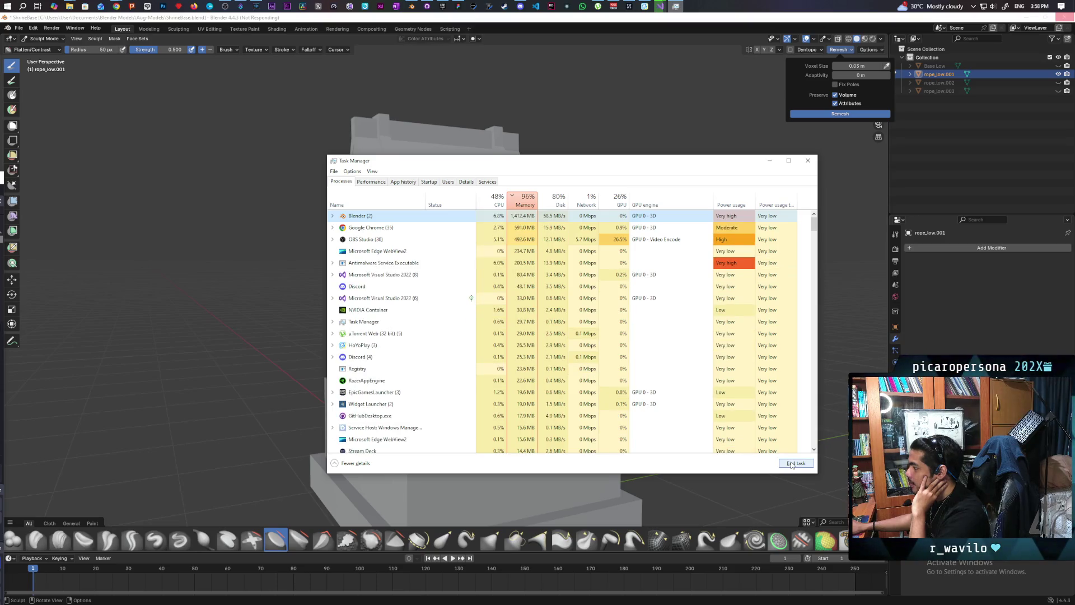
click(791, 463)
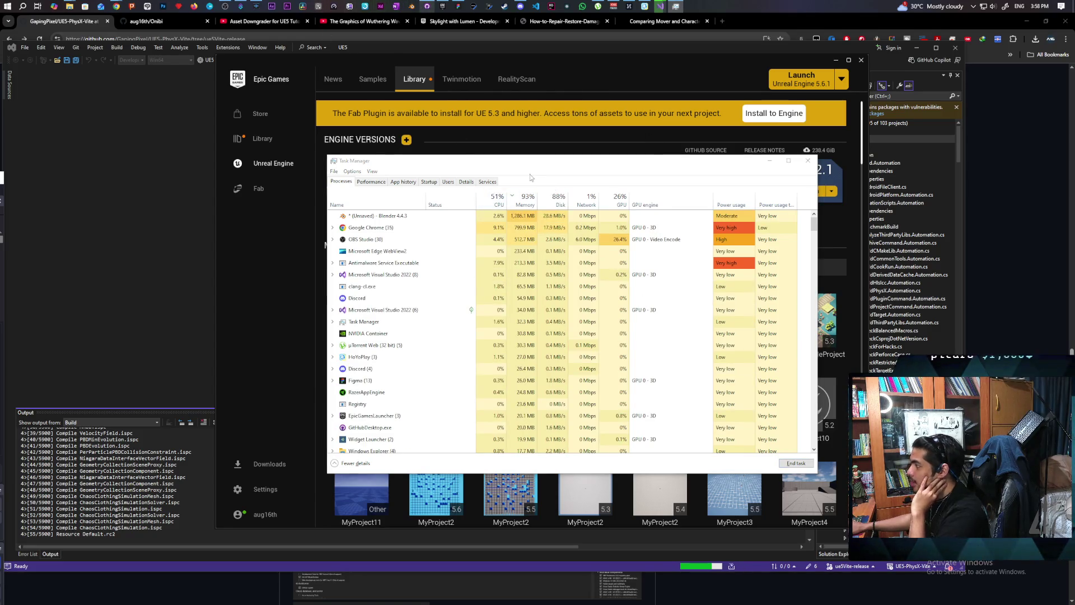
Step: Reopen ShrineBase.blend and put rope_low.001 into Sculpt Mode with its Remesh settings showing
click(413, 6)
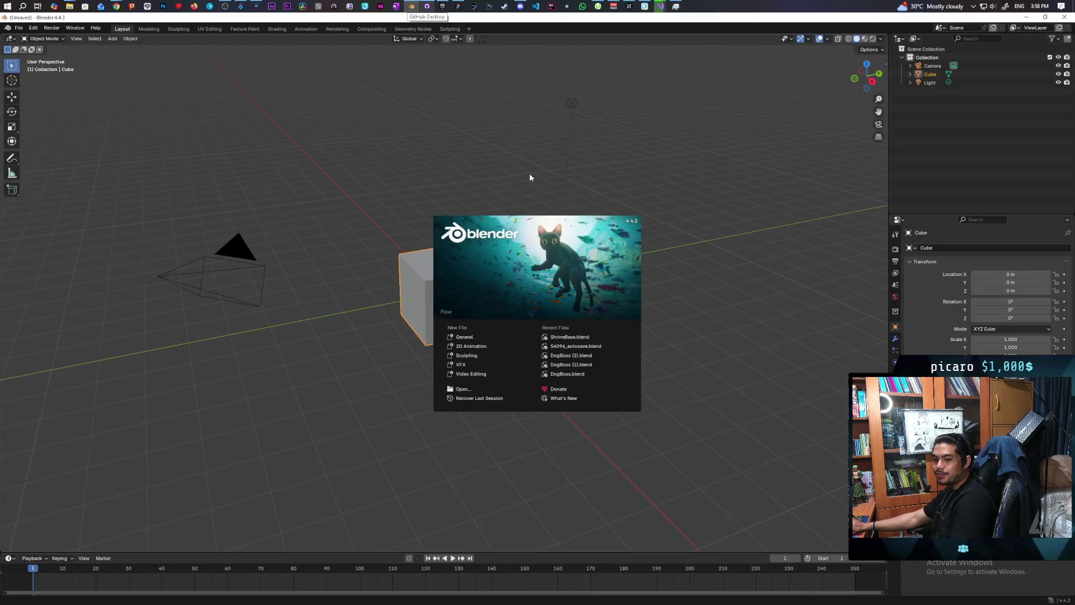
click(571, 337)
click(938, 74)
click(43, 38)
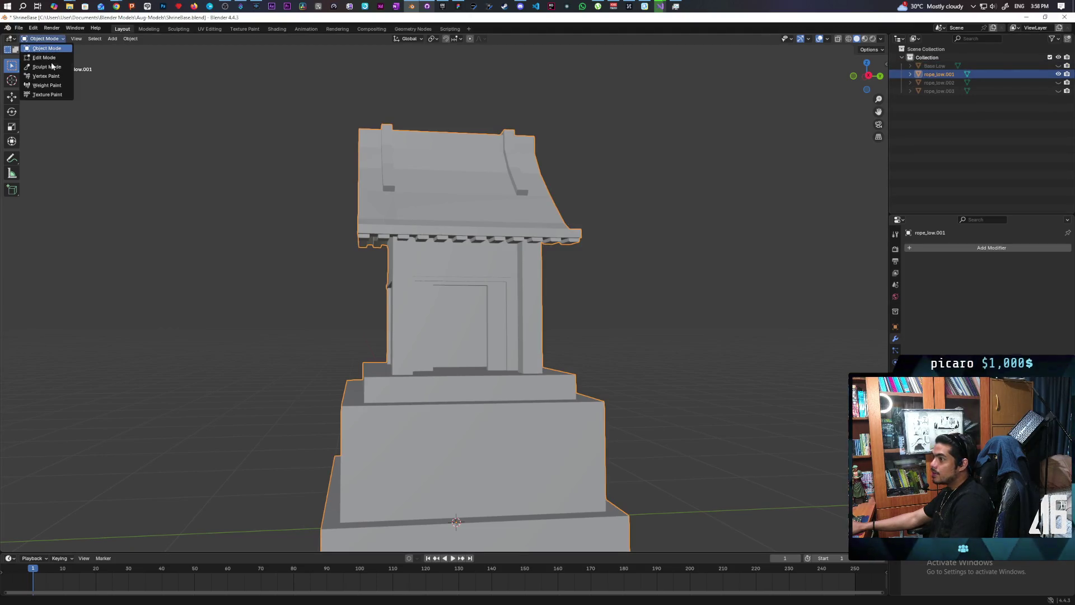
click(40, 66)
click(838, 49)
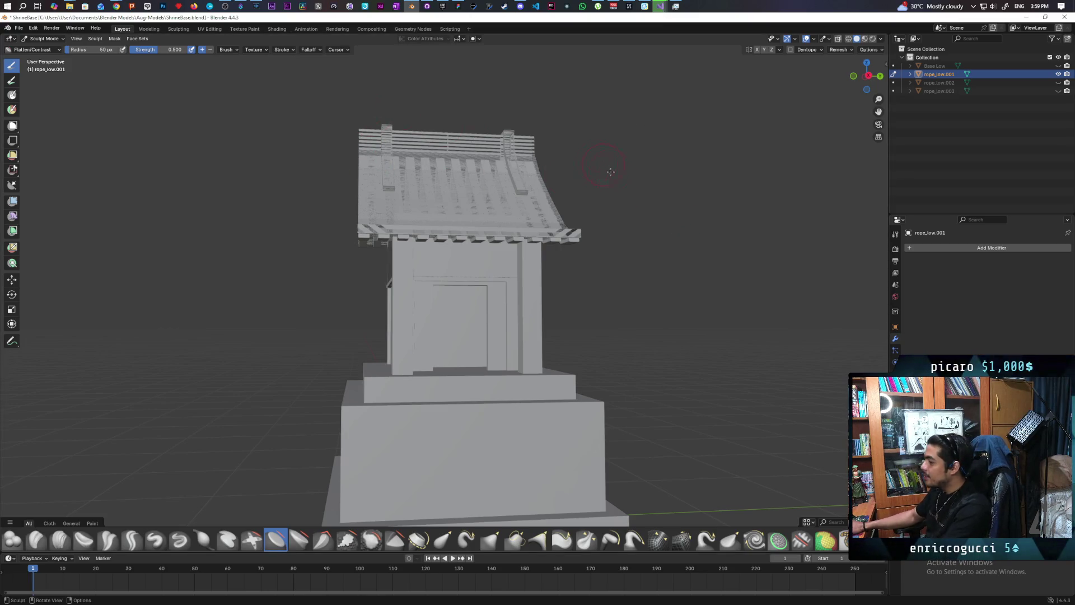
Step: Orbit to a lower side view and toggle rope_low.001's visibility to compare, leaving it visible
mouse_move(612, 154)
middle_down()
mouse_move(691, 162)
mouse_move(622, 198)
middle_up()
mouse_move(577, 177)
middle_down()
mouse_move(532, 151)
mouse_move(615, 140)
mouse_move(691, 163)
mouse_move(766, 207)
mouse_move(490, 175)
mouse_move(594, 171)
middle_up()
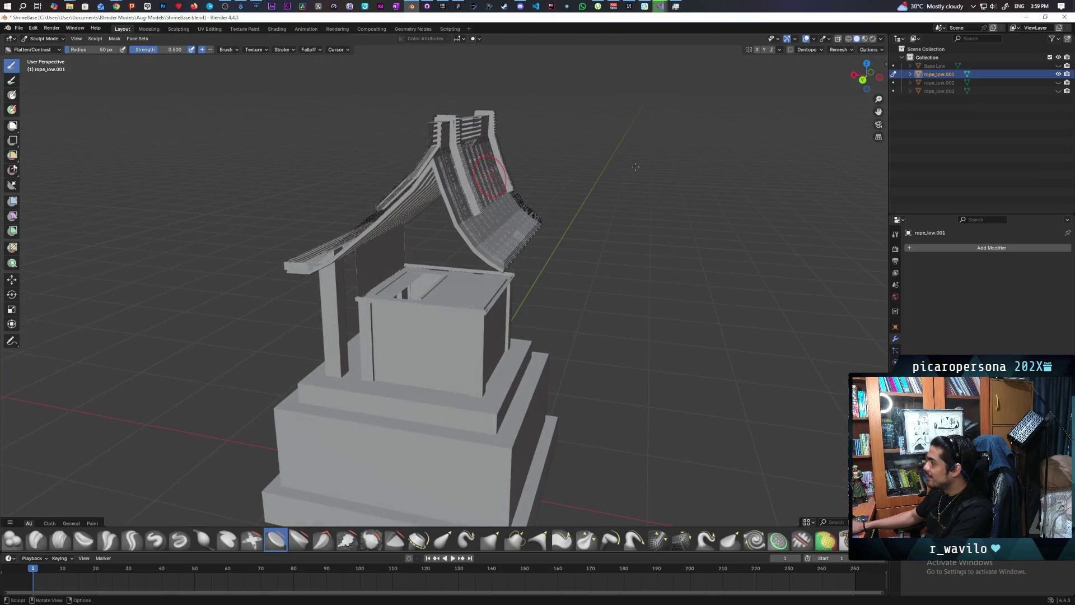
click(1059, 75)
click(1059, 75)
click(1058, 75)
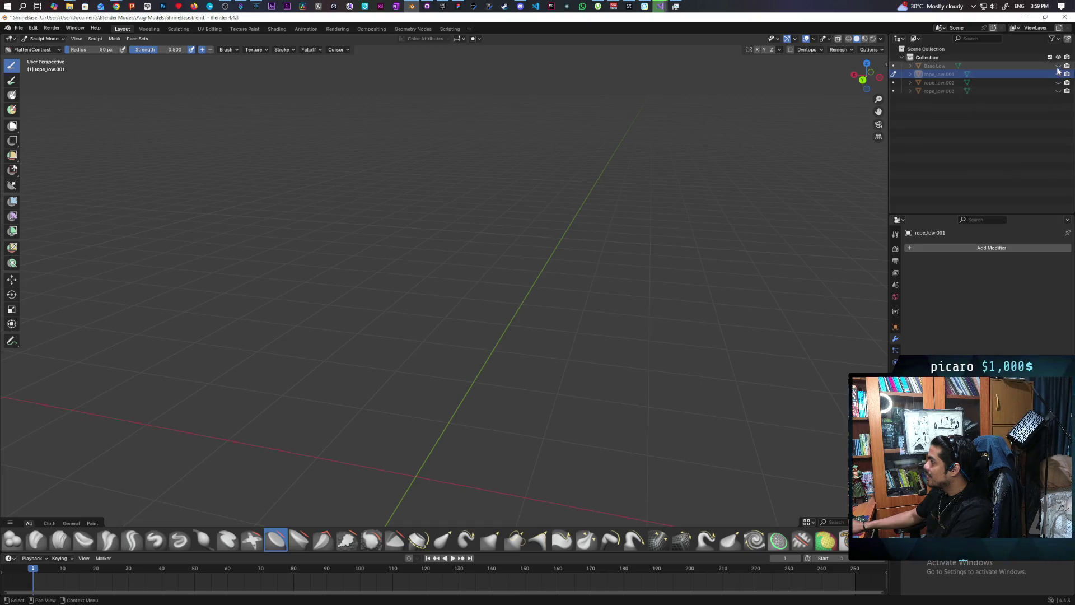
click(1058, 74)
click(1059, 75)
click(1059, 75)
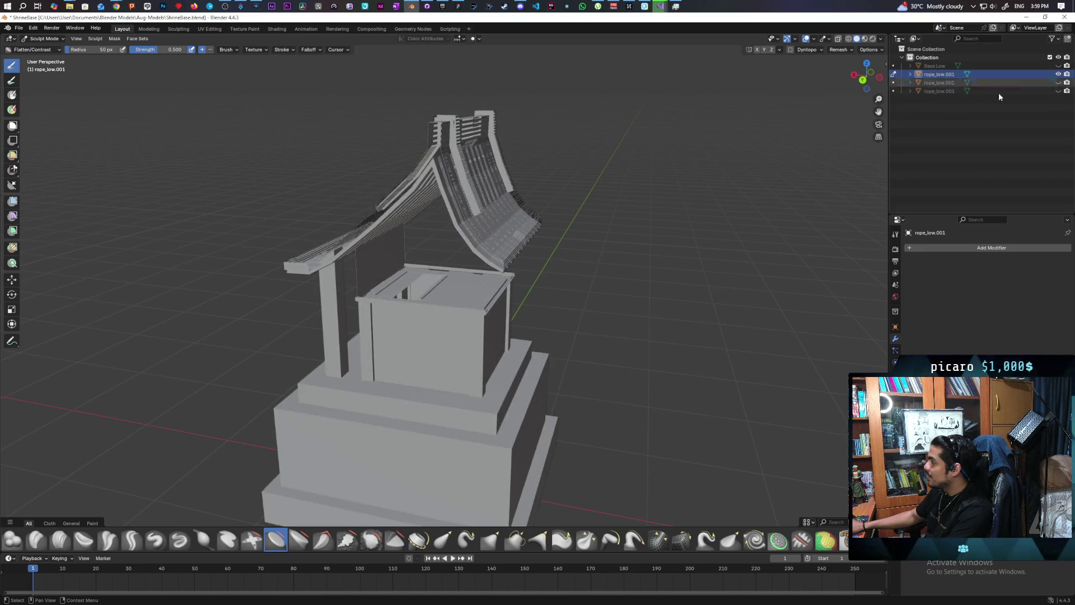
Step: Show Base Low, hide rope_low.001, and select Base Low
mouse_move(700, 235)
middle_down()
mouse_move(643, 272)
mouse_move(659, 280)
mouse_move(616, 281)
middle_up()
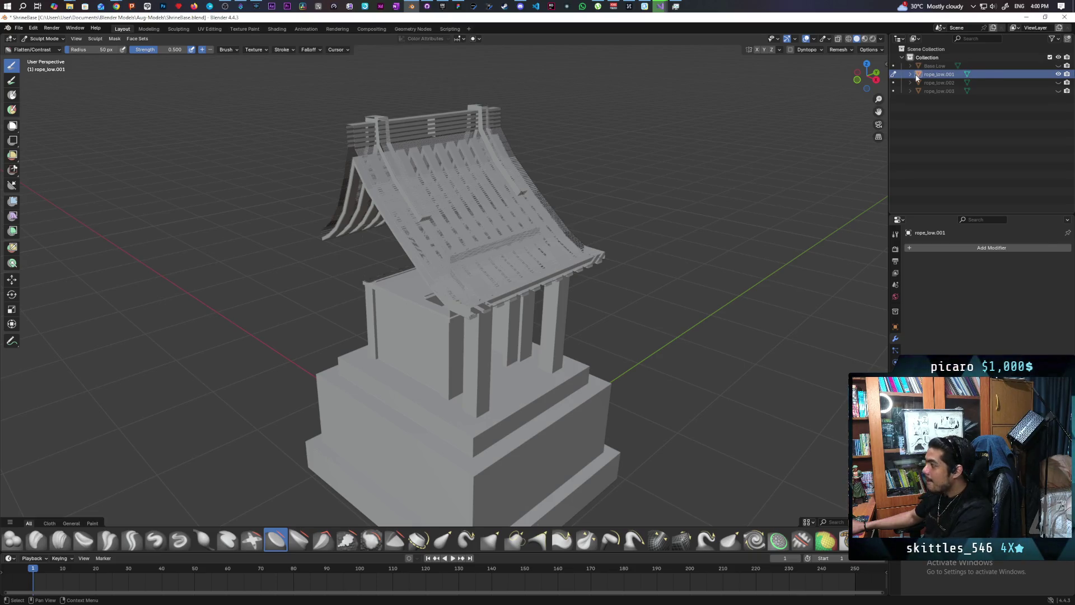
click(1058, 65)
click(1058, 74)
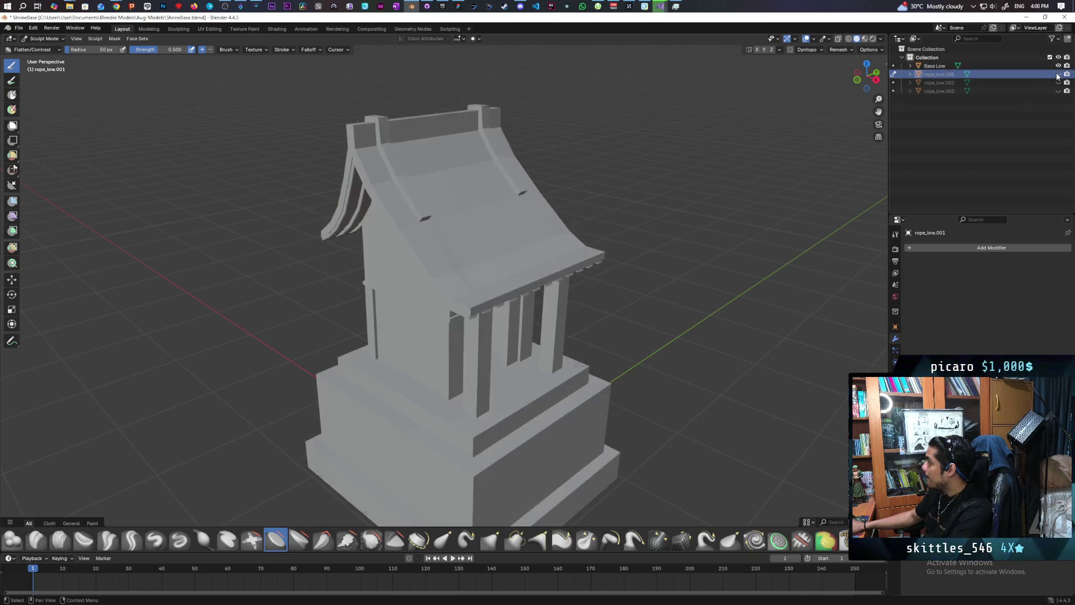
click(974, 65)
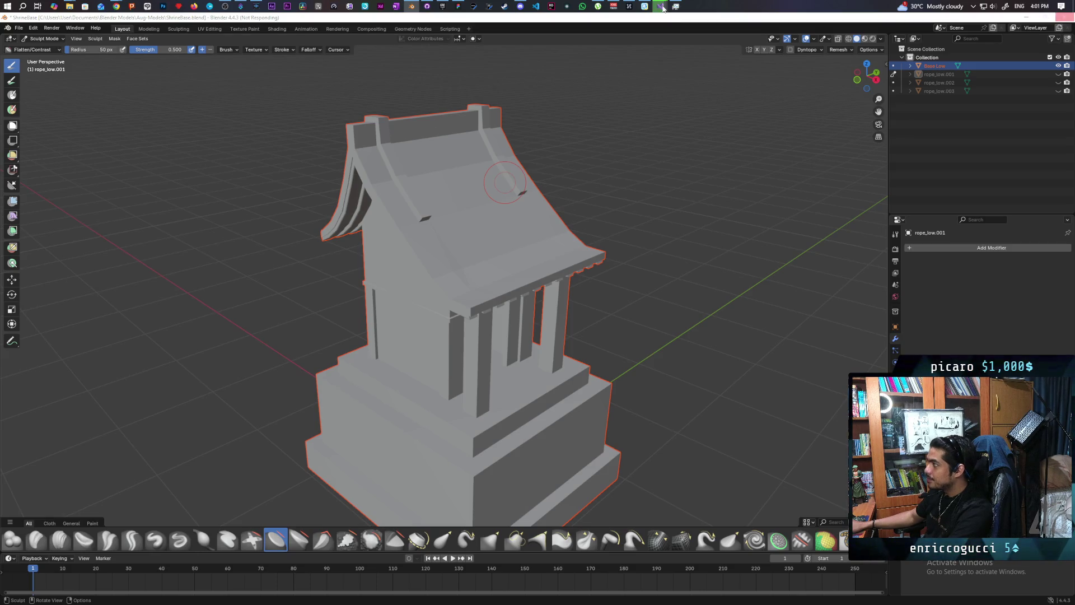
mouse_move(663, 8)
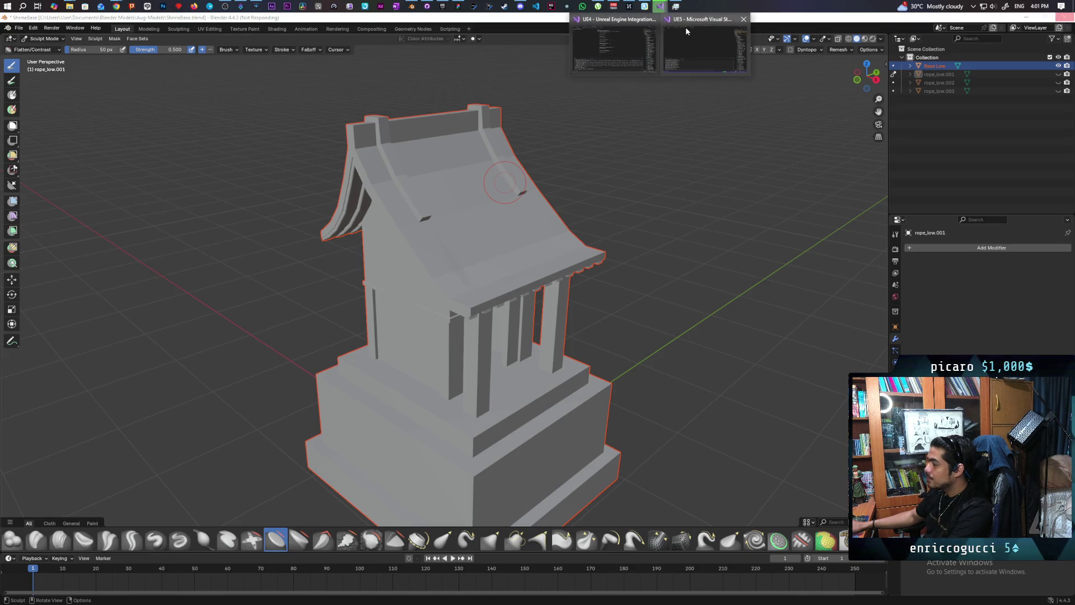
click(710, 58)
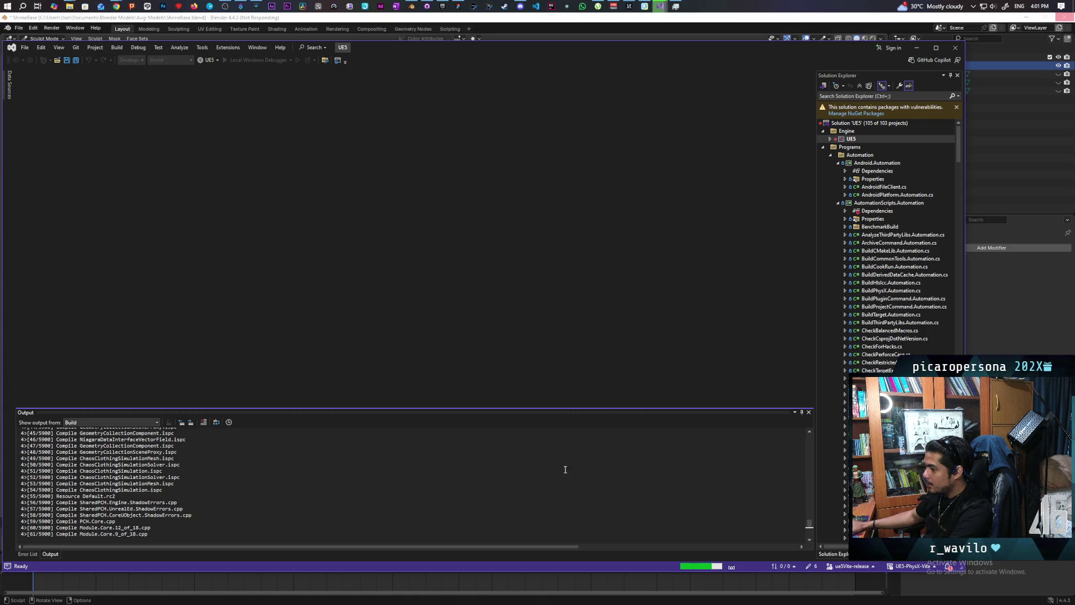
click(994, 311)
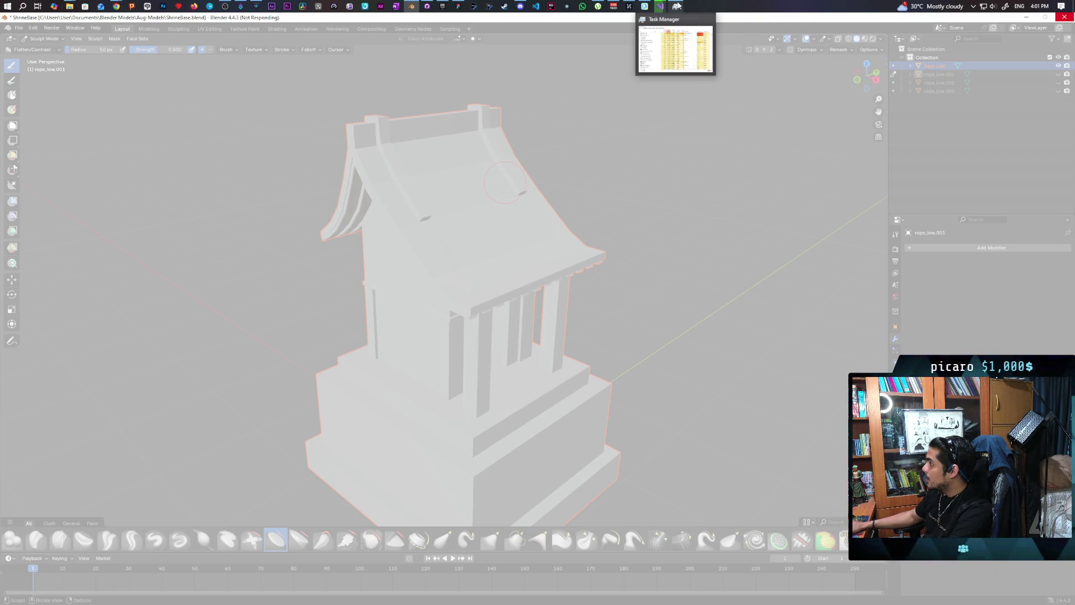
Step: End the frozen Blender (2) process in Task Manager
click(677, 5)
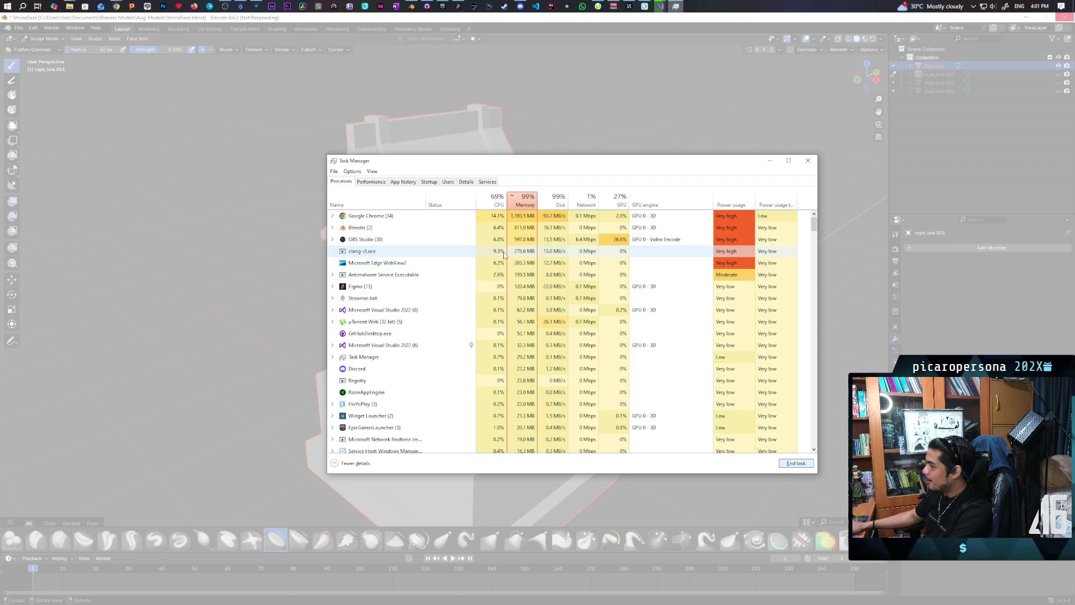
click(397, 227)
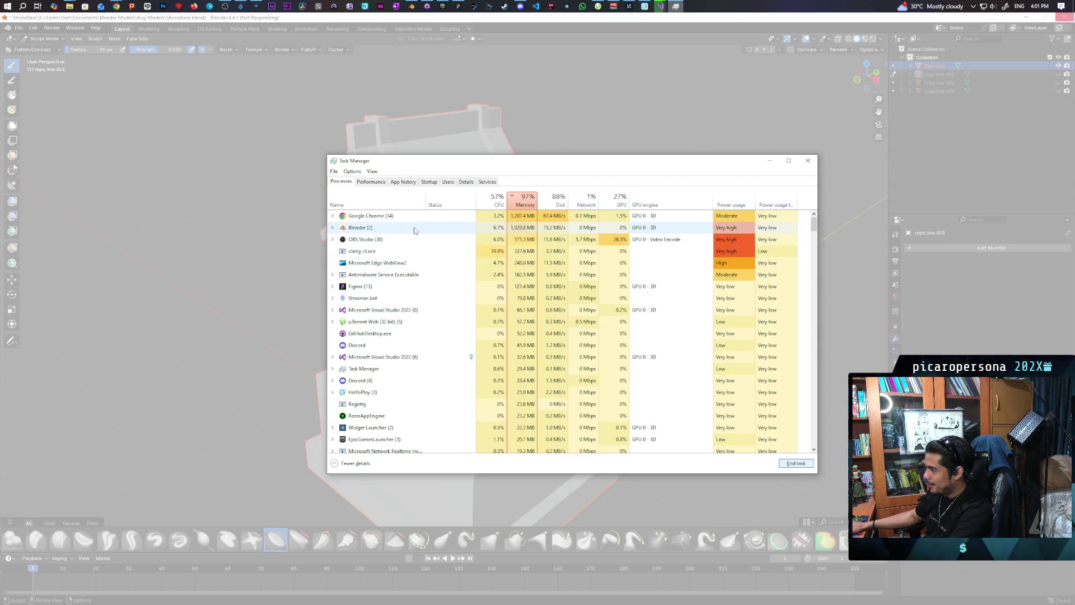
click(801, 464)
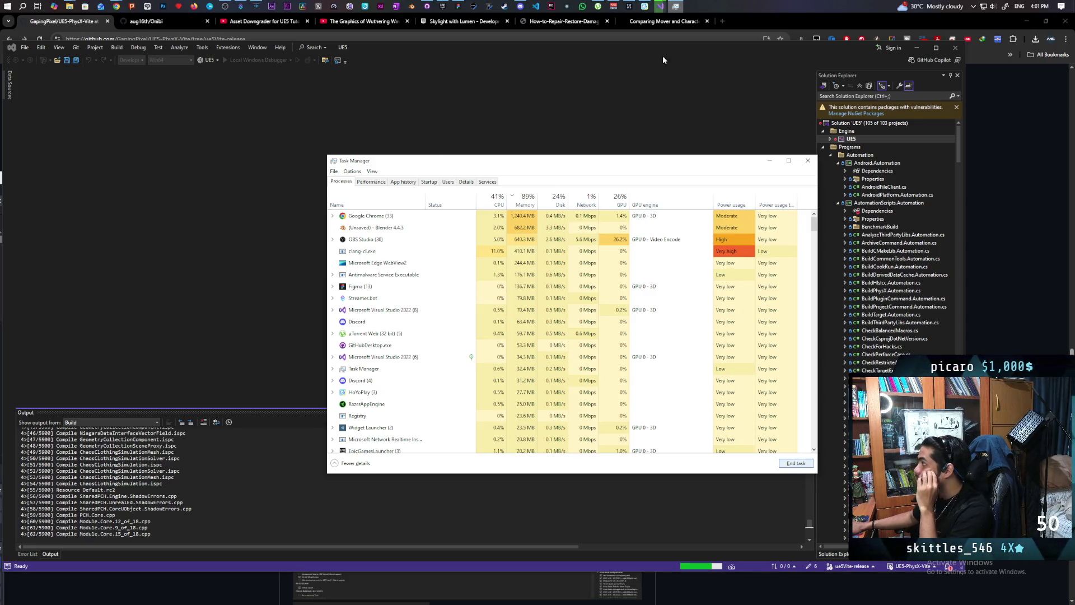
Step: Check the restarted Blender splash screen, minimize it, and bring up the Epic Games Launcher library
click(845, 22)
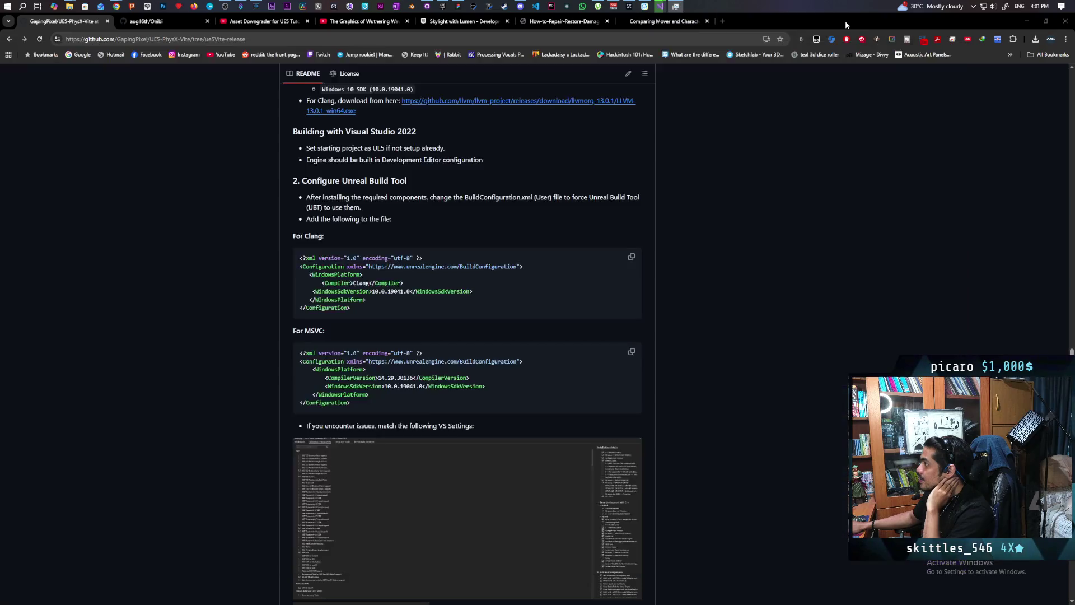
click(411, 7)
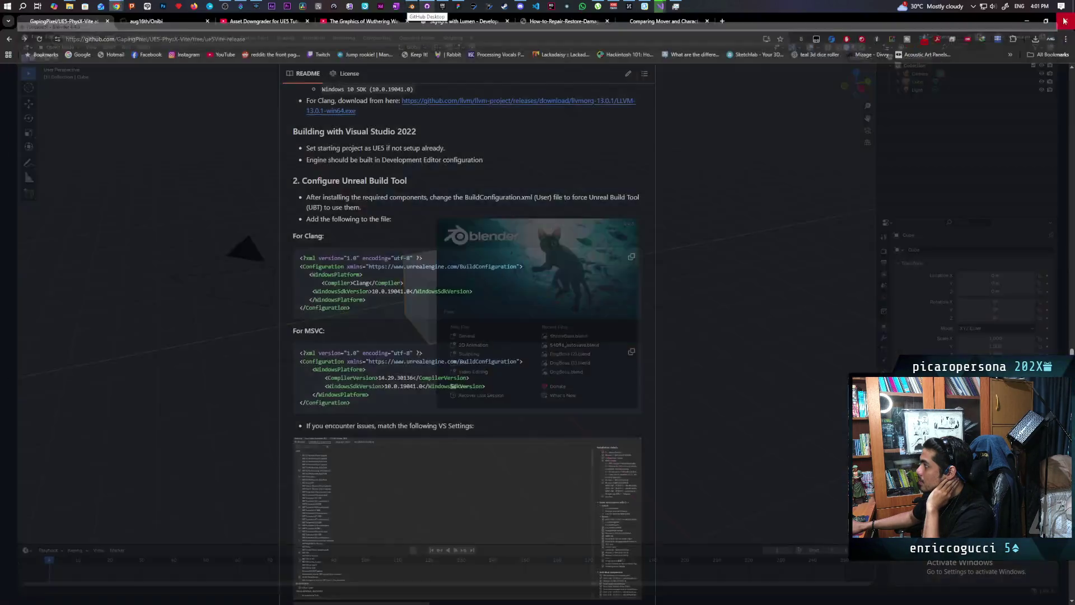
click(411, 7)
click(445, 6)
Step: Launch the Onibi project from the Unreal Engine library grid
scroll(601, 291, down, 5)
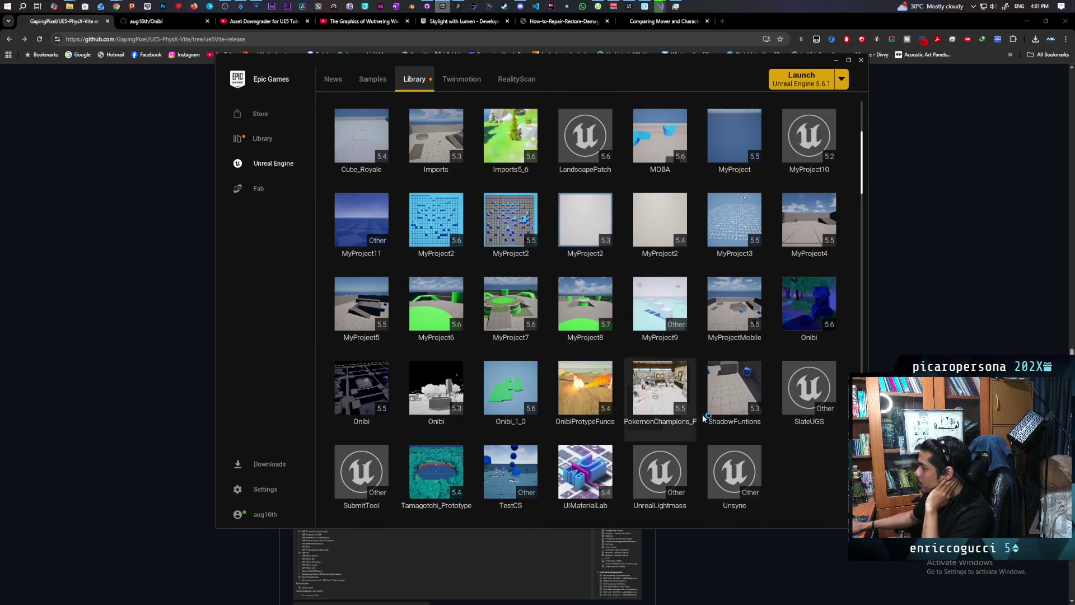
double_click(799, 320)
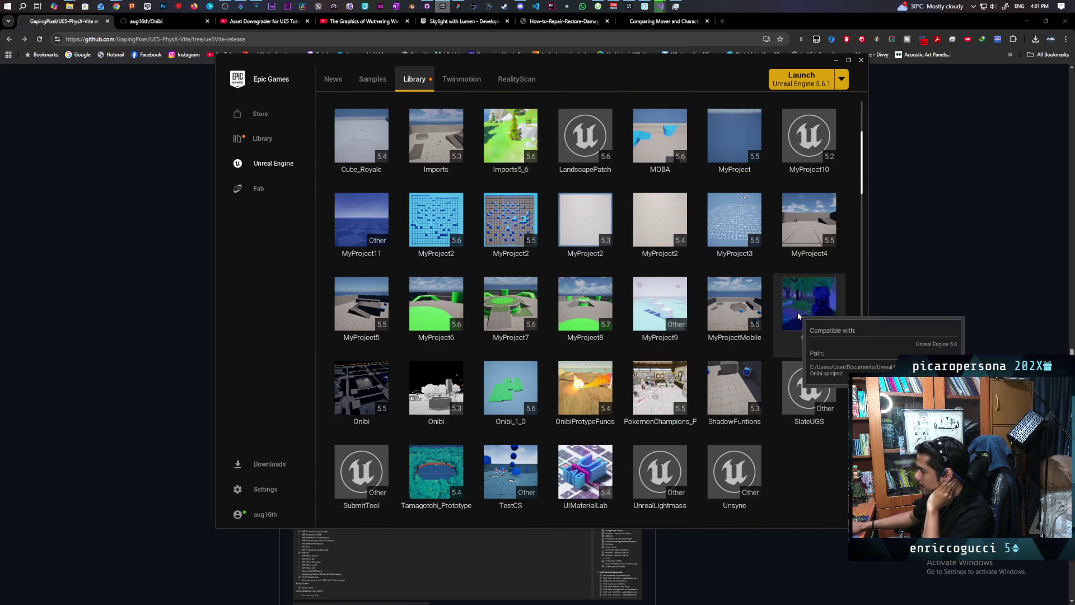
double_click(804, 314)
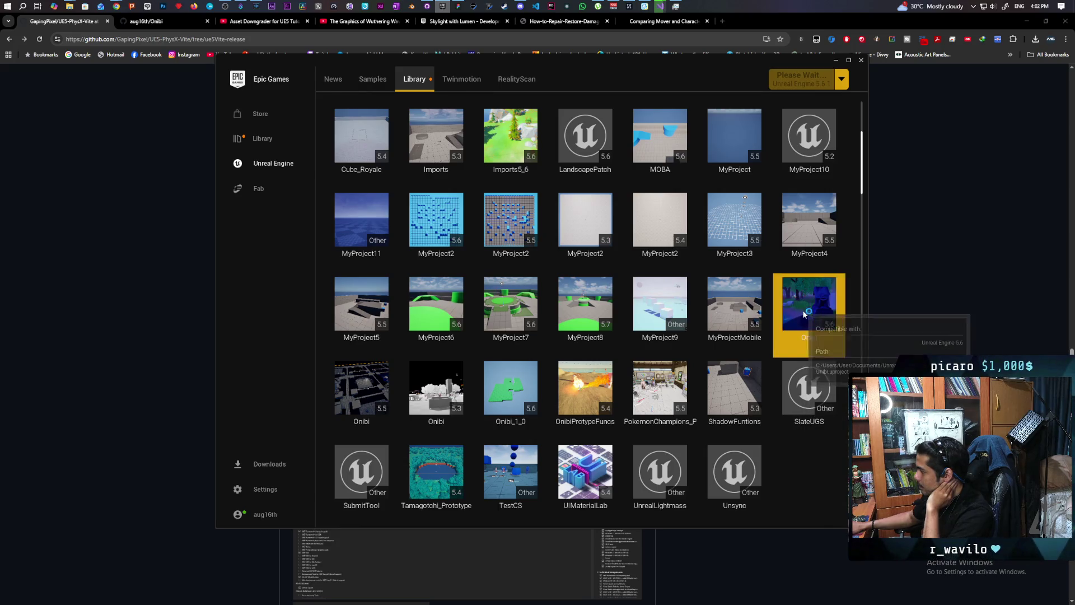
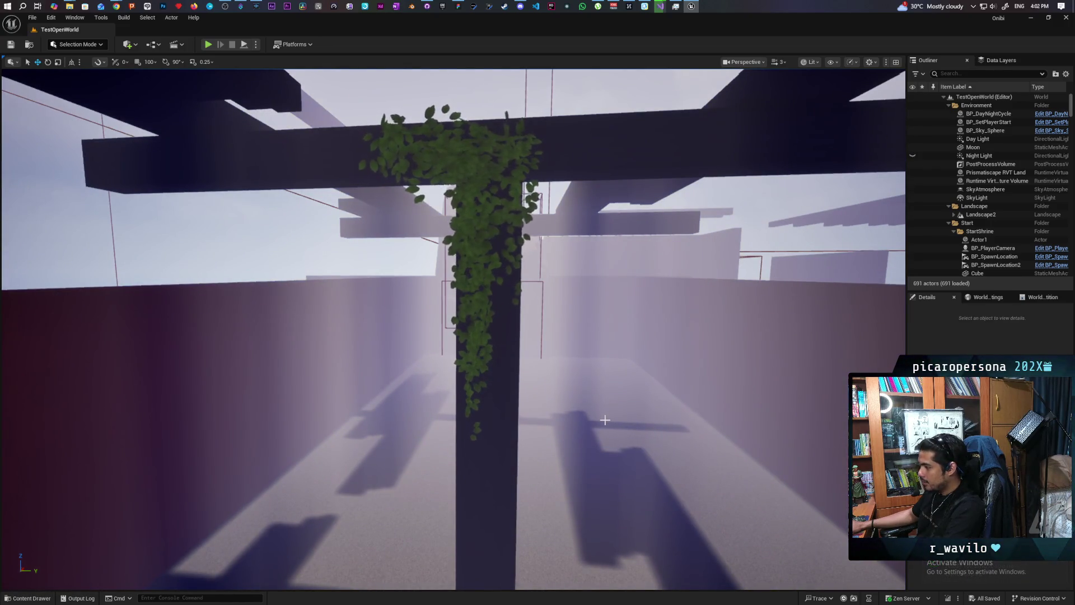
Step: Fly the camera from the ivy beam to the rocks, then open the Content Drawer on Levels/Greyboxes
mouse_move(604, 420)
right_down()
mouse_move(582, 426)
mouse_move(549, 403)
mouse_move(515, 425)
mouse_move(481, 392)
right_up()
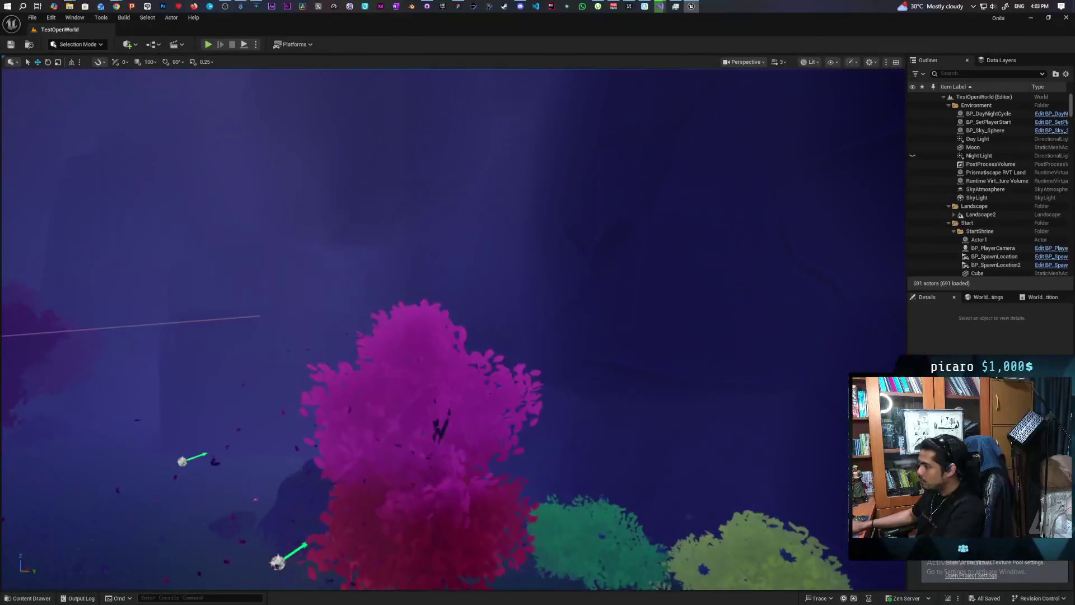
click(29, 44)
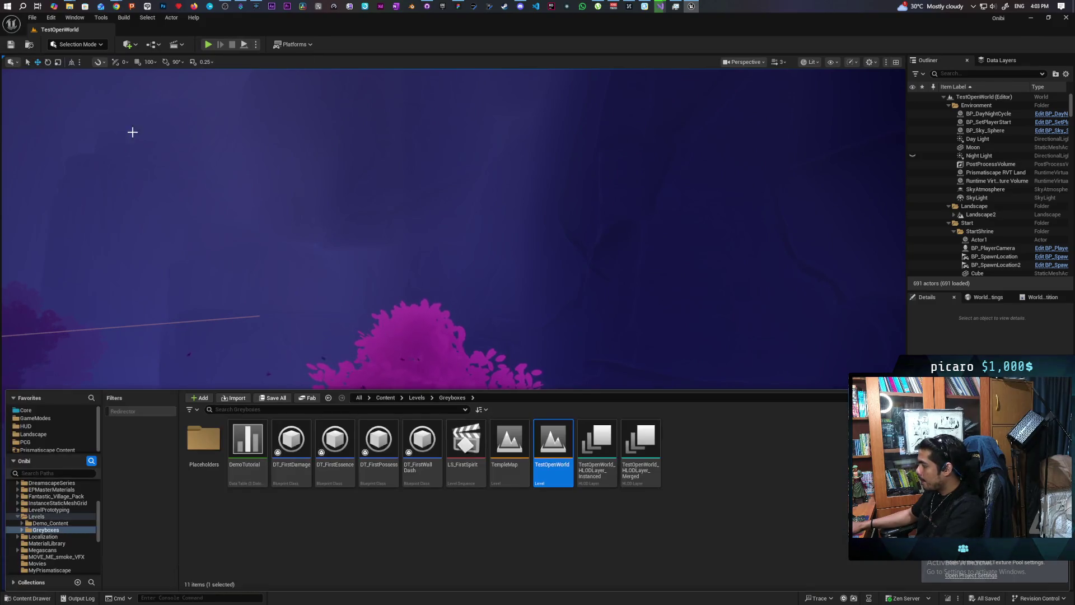
Step: Open TestLevel from the Levels folder and start a Play-In-Editor session
click(417, 398)
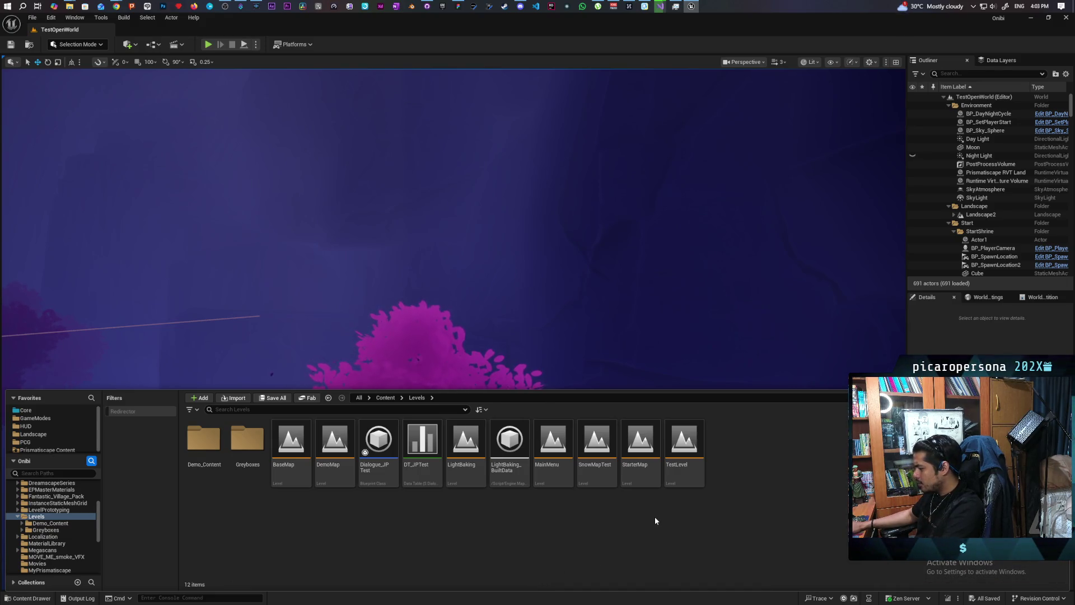
double_click(686, 478)
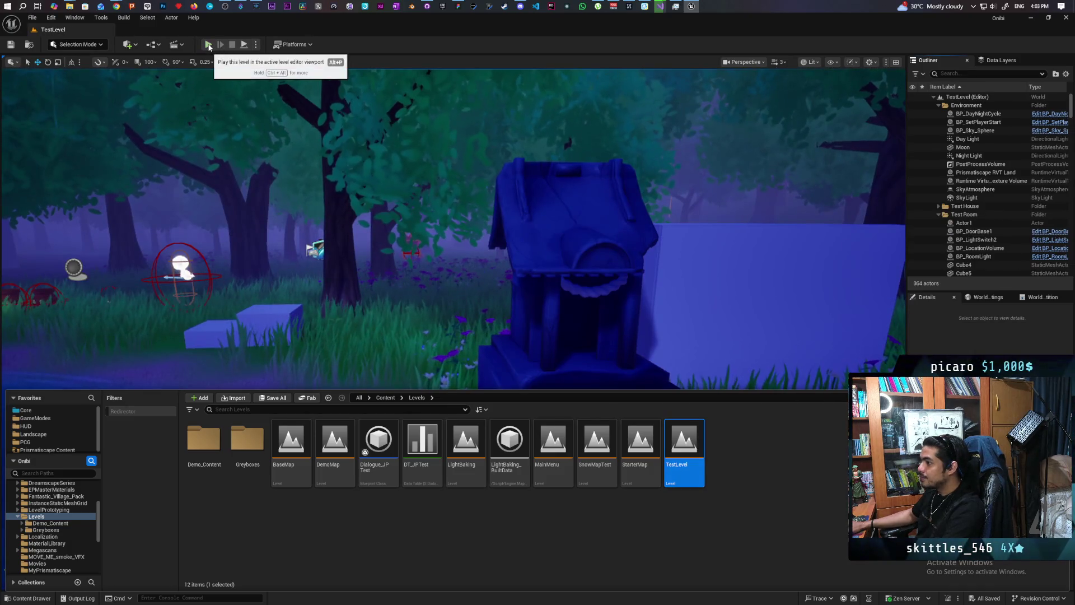
click(208, 45)
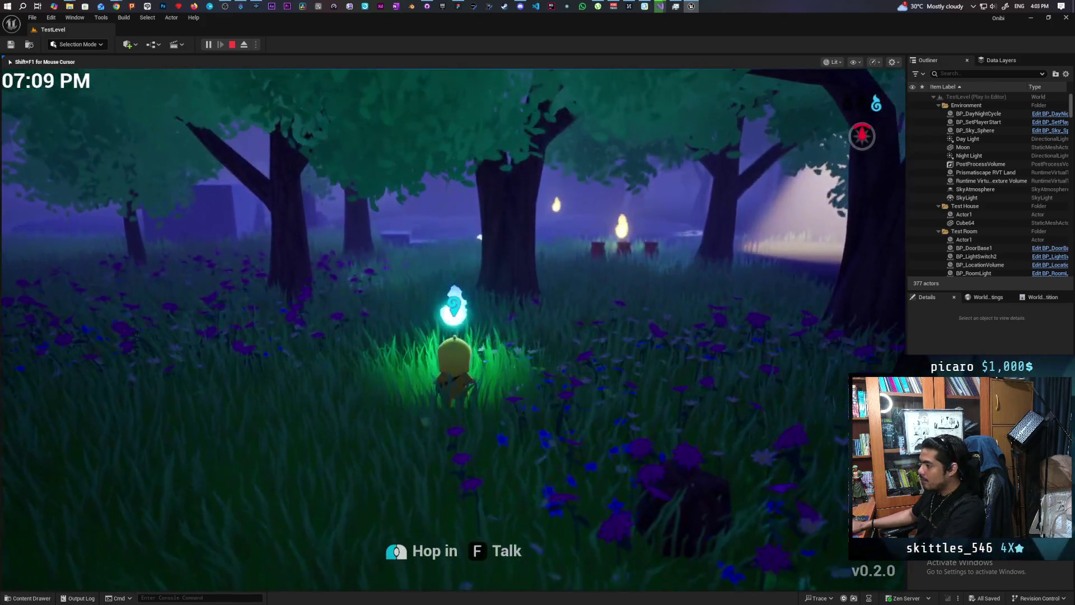
Step: Walk the character through the night forest past the tombstone and wade around the blue-sphere pond
key(w)
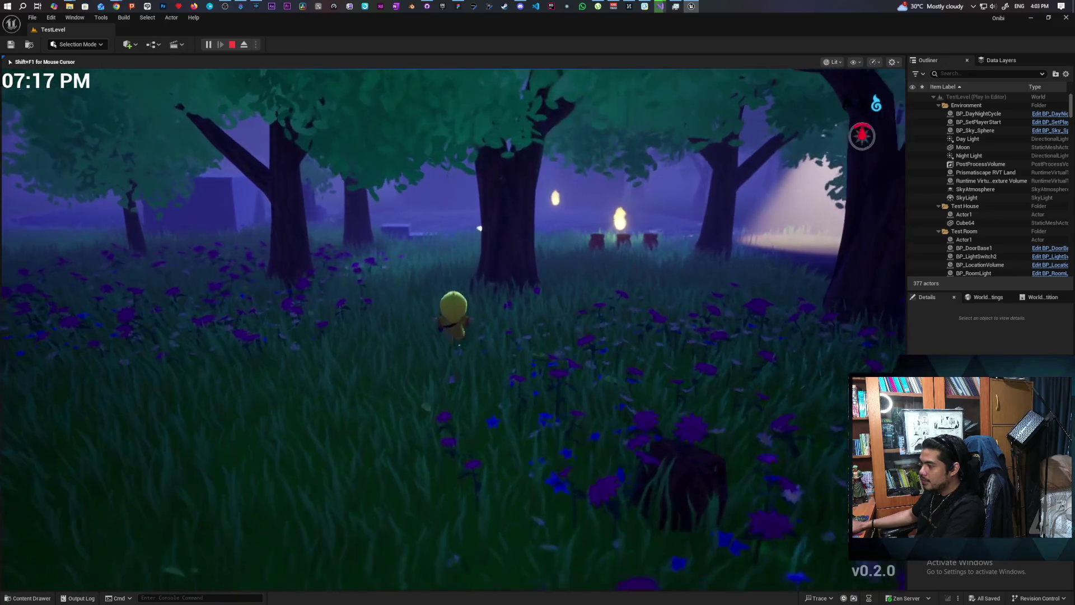
key(w)
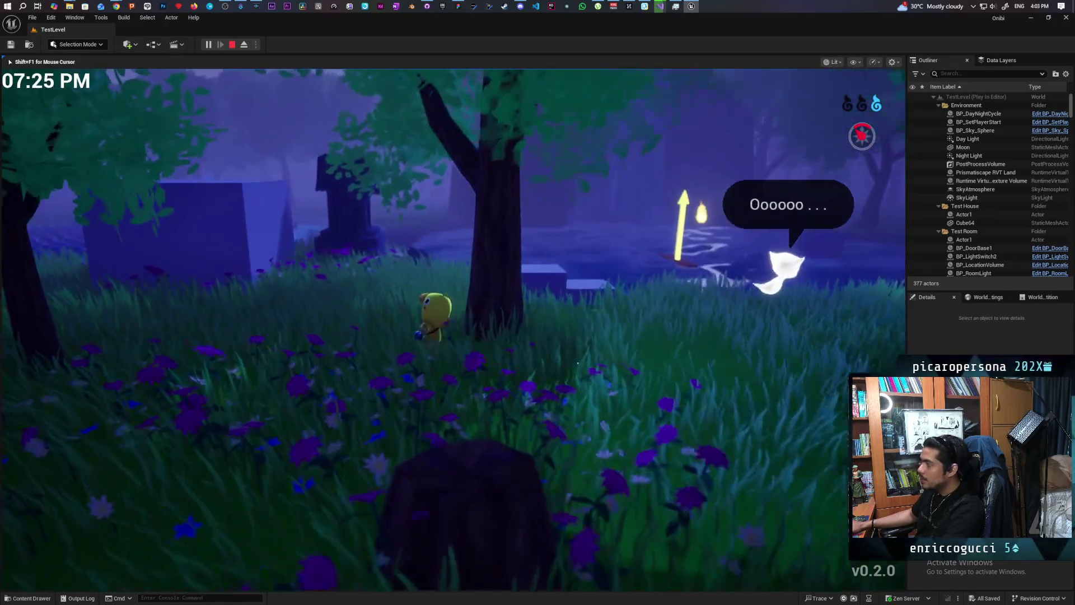
key(w)
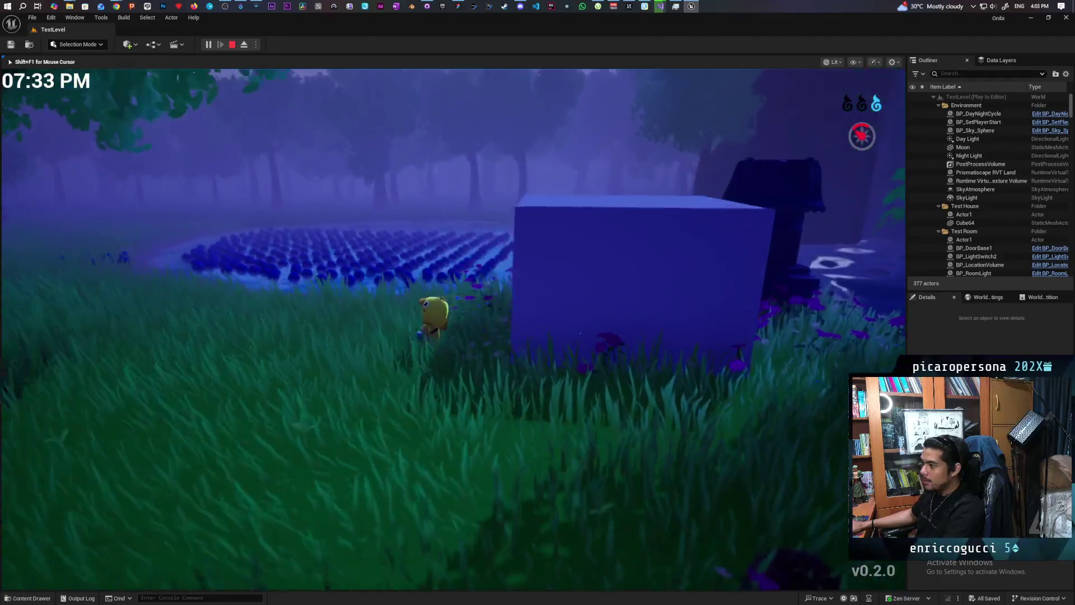
key(w)
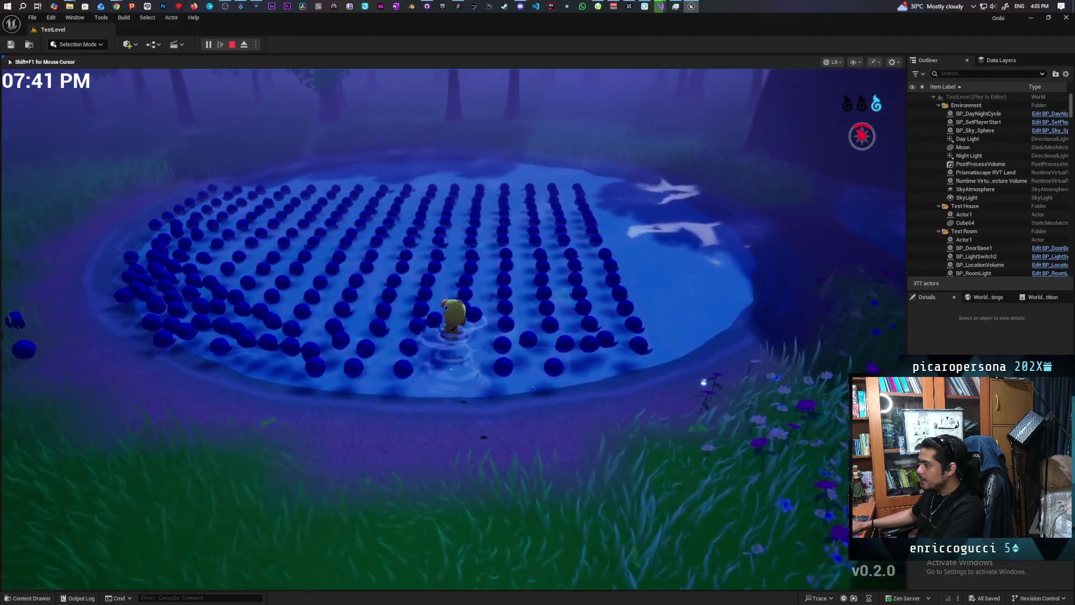
key(w)
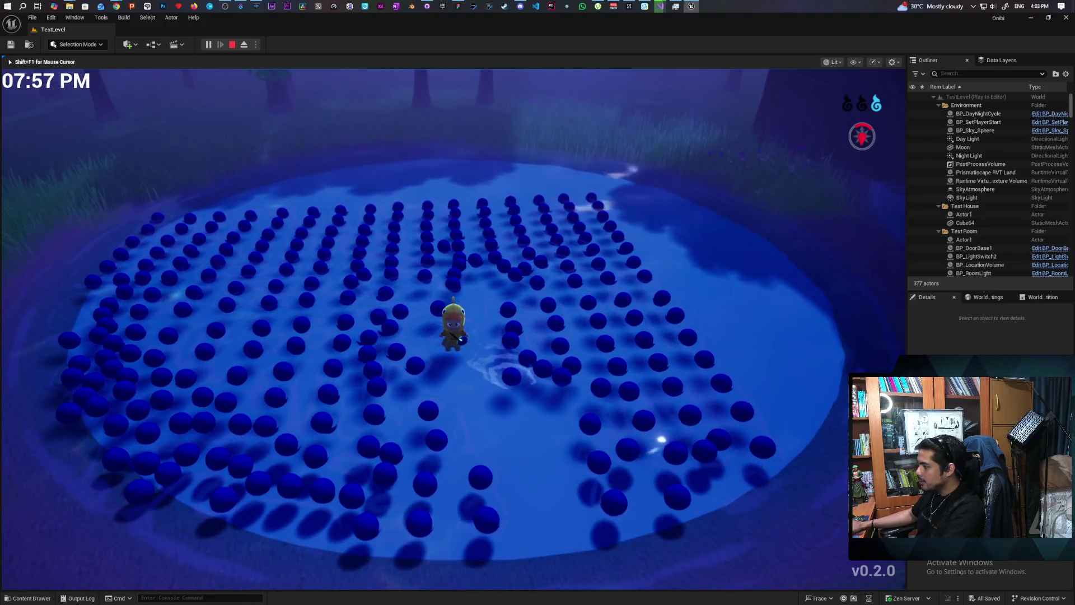
key(s)
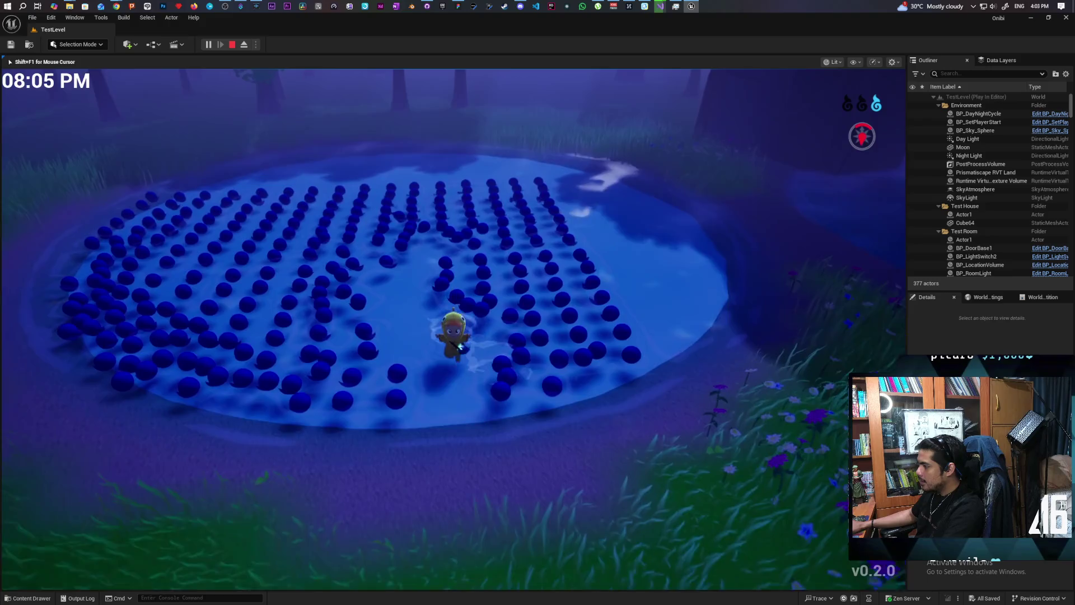
key(d)
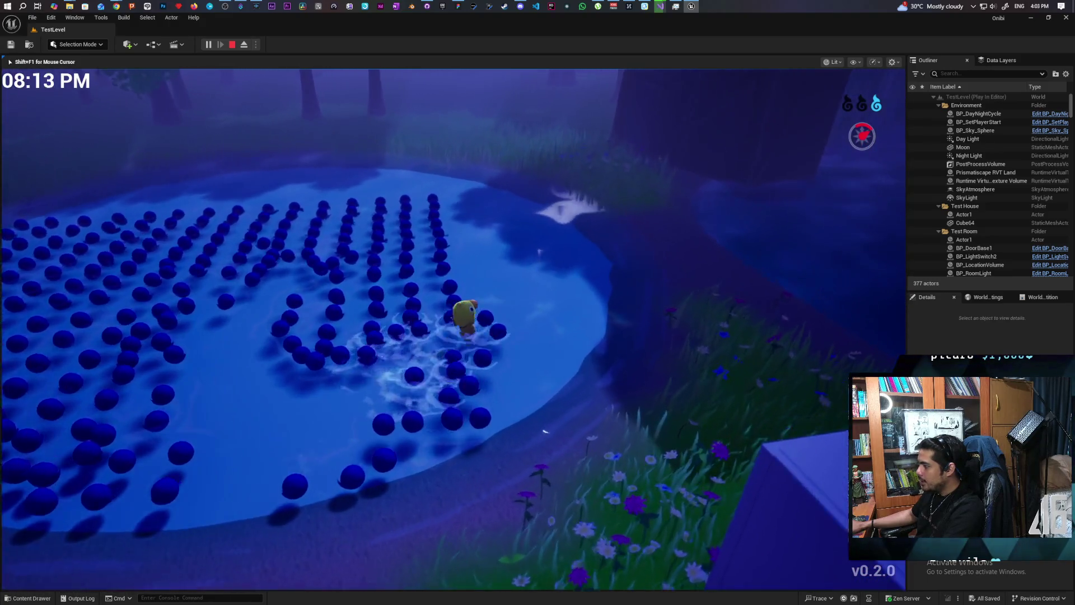
key(w)
key(d)
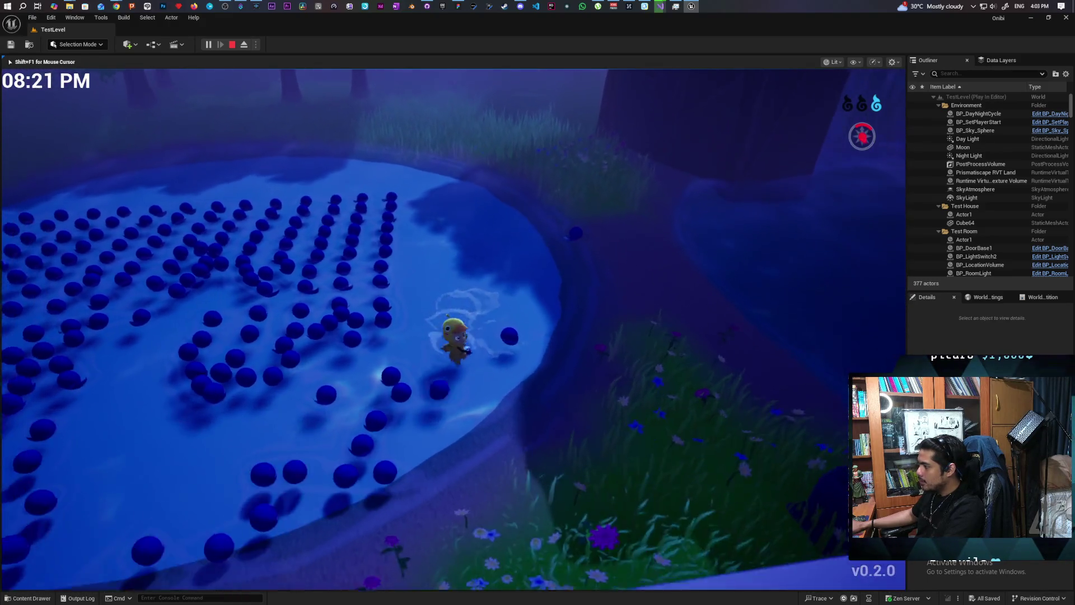
key(w)
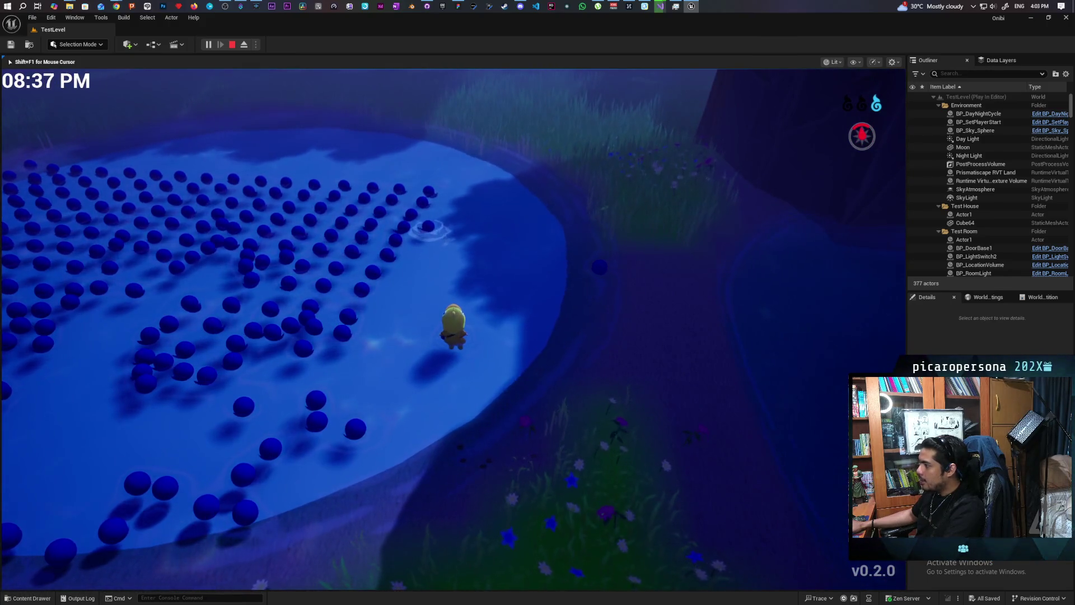
key(a)
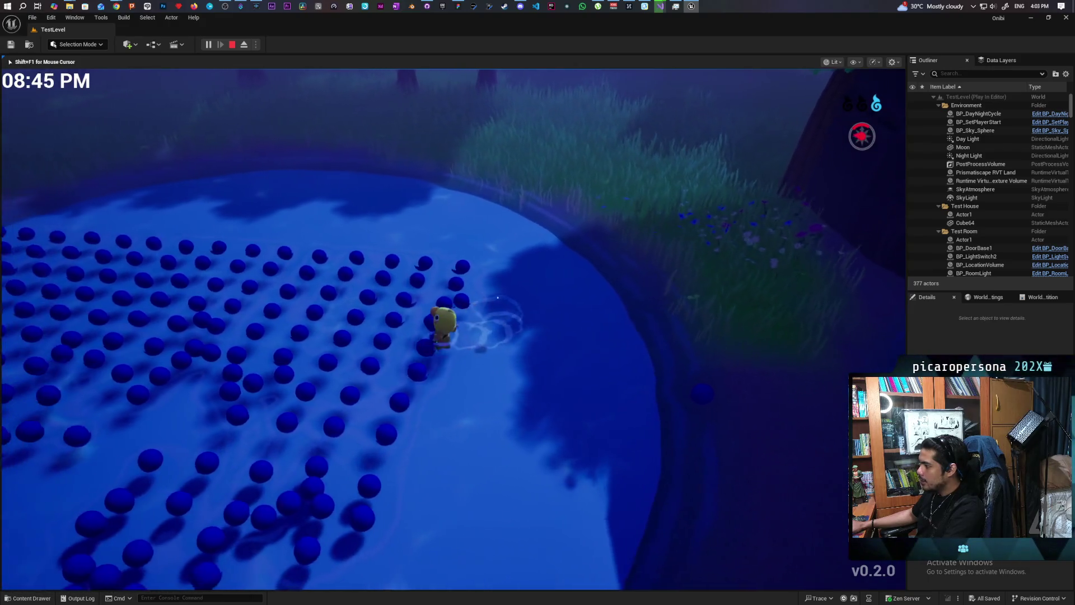
key(d)
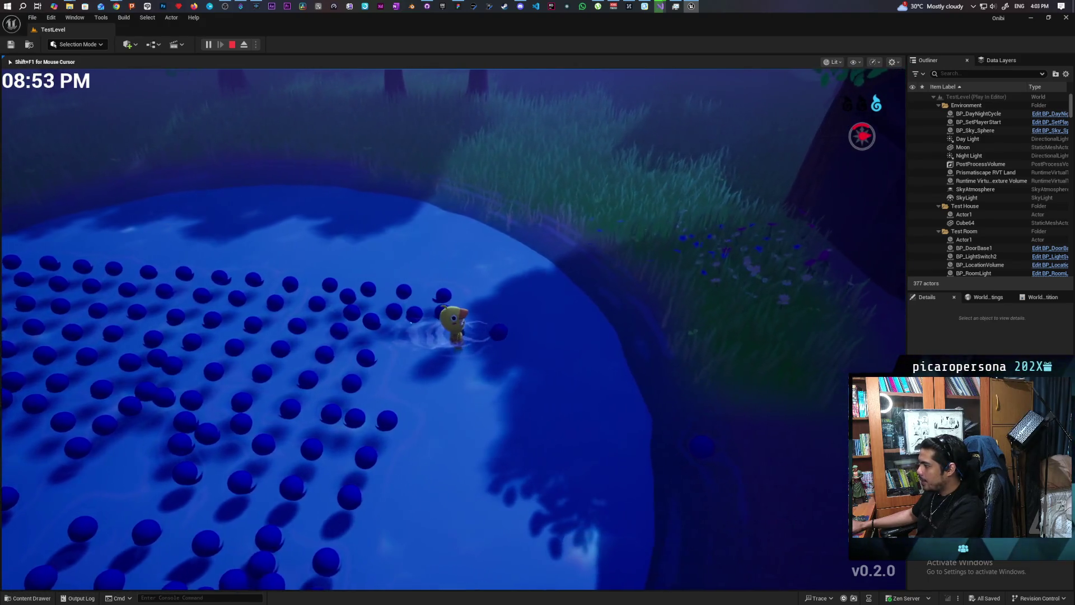
key(d)
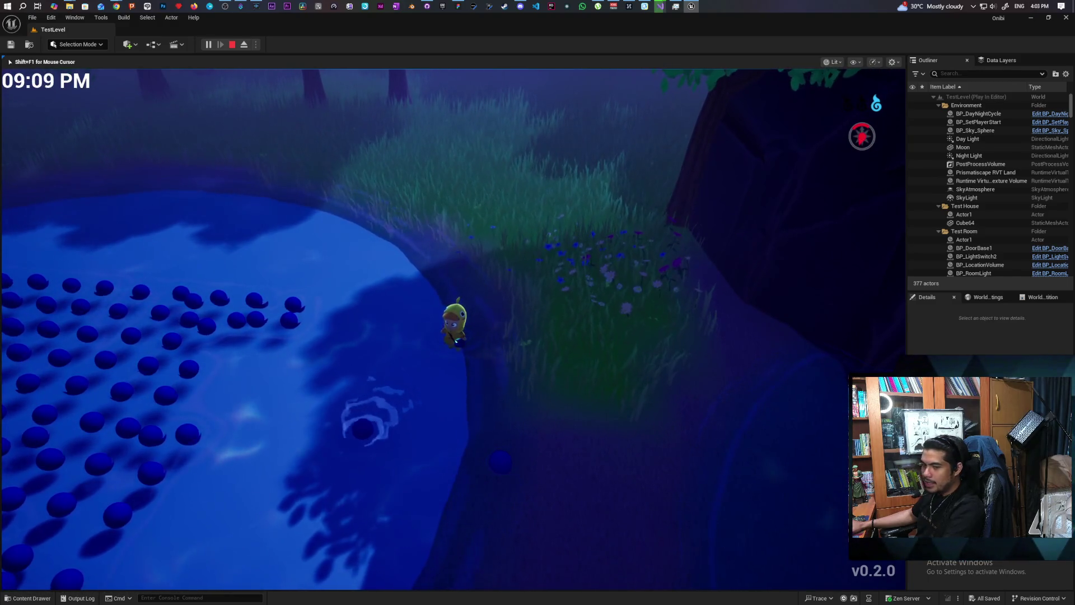
Step: Wade the character back and forth through the water between the spheres and the grassy shore
key(s)
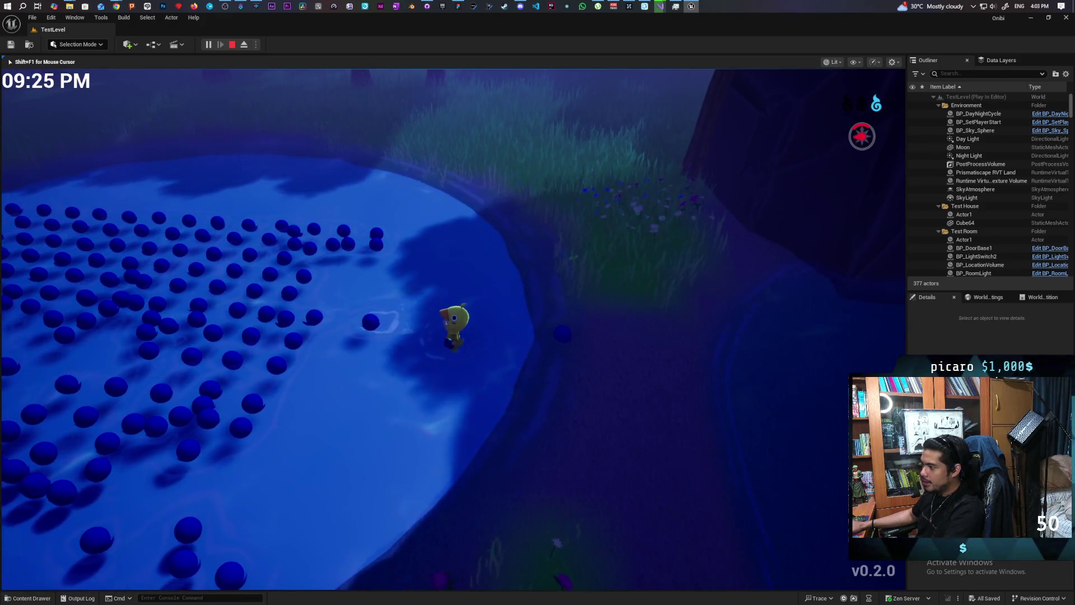
key(w)
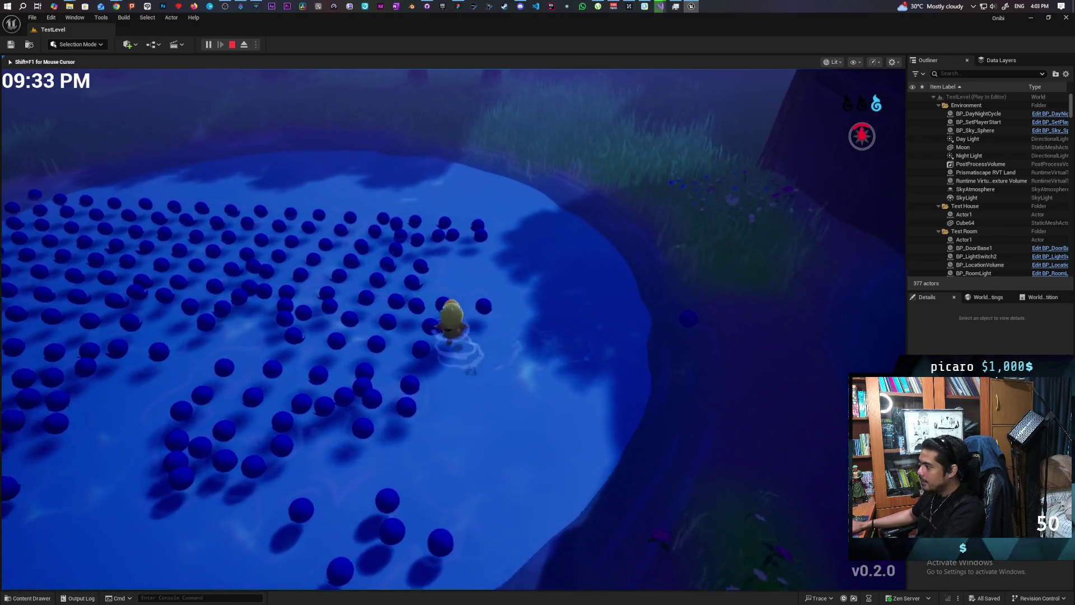
key(w)
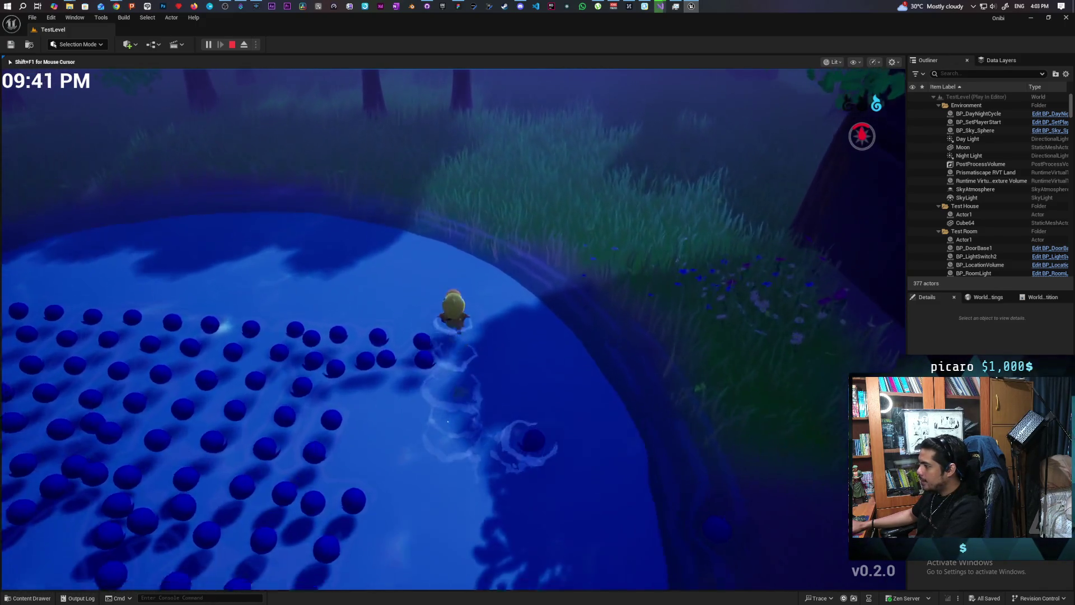
key(a)
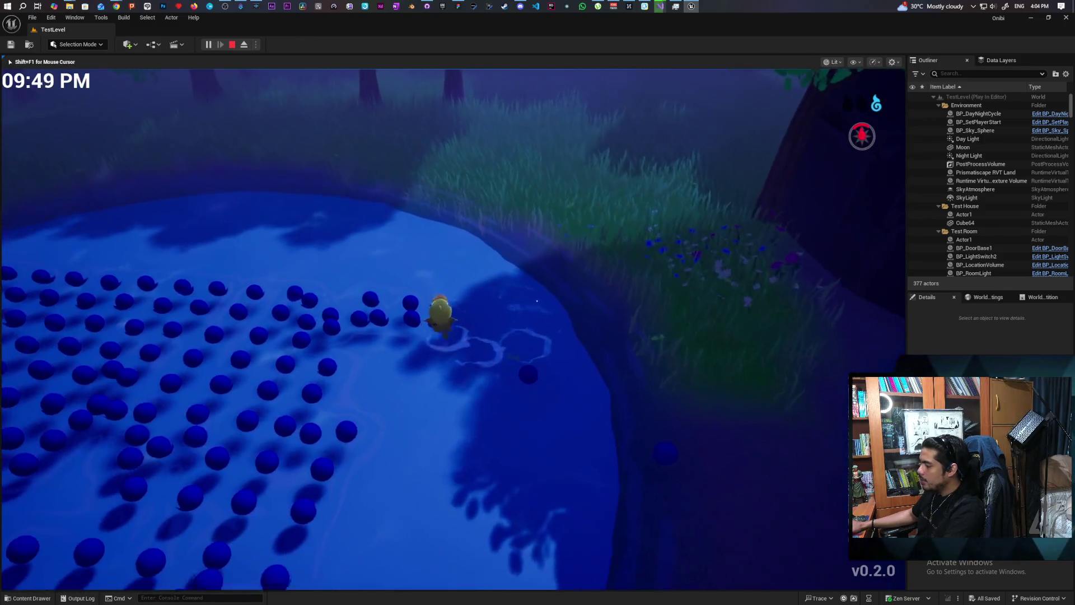
key(d)
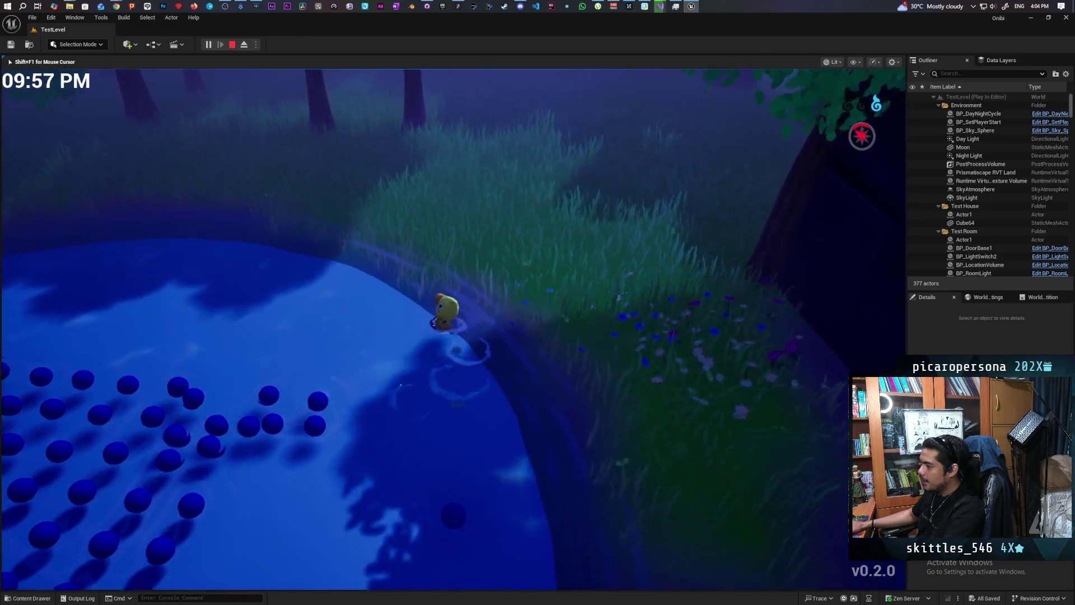
key(s)
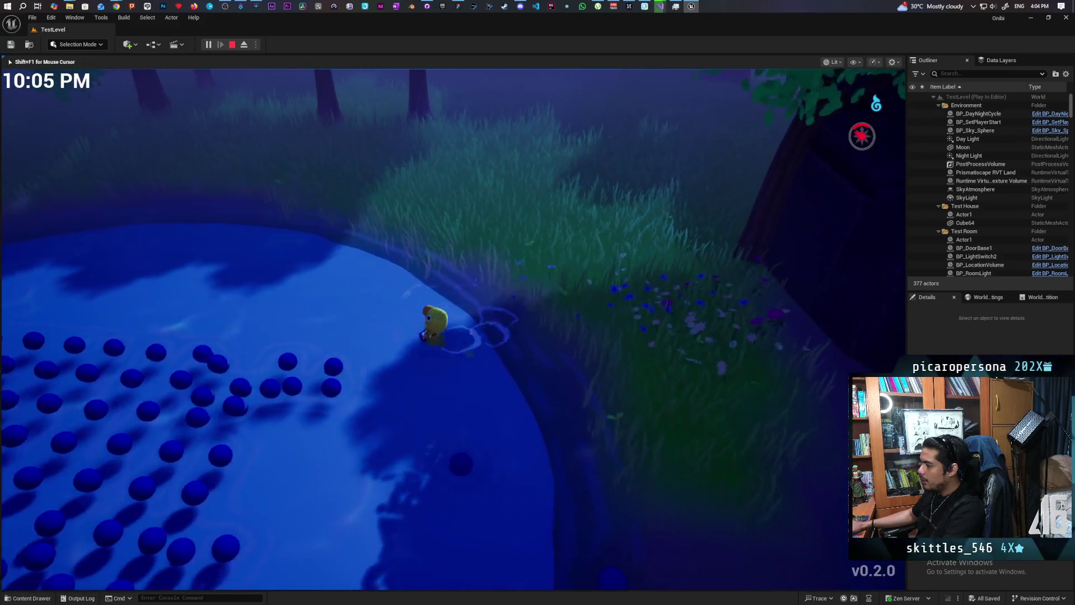
key(s)
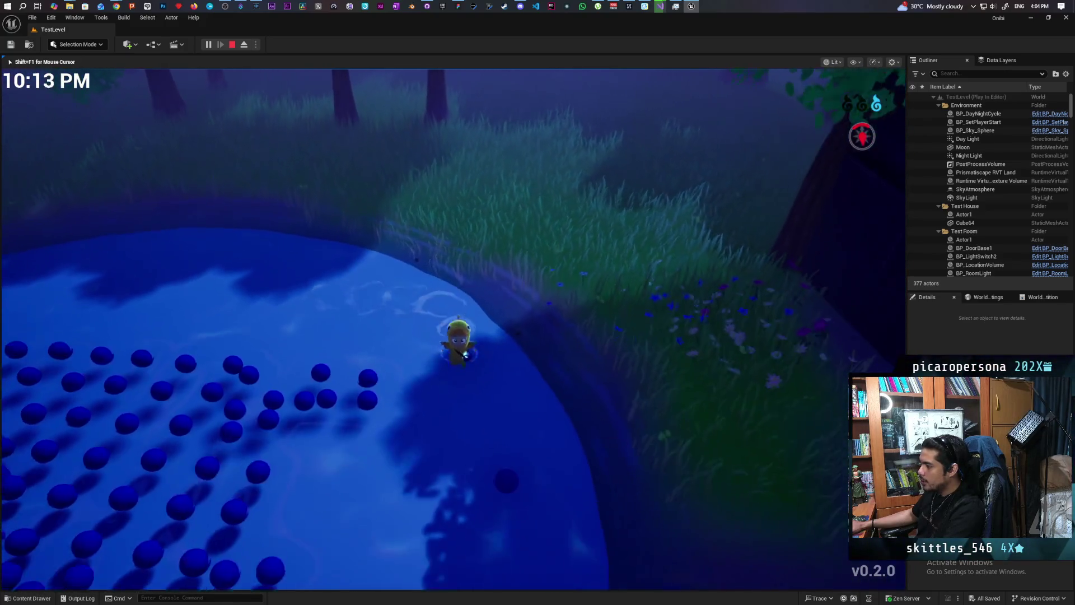
key(w)
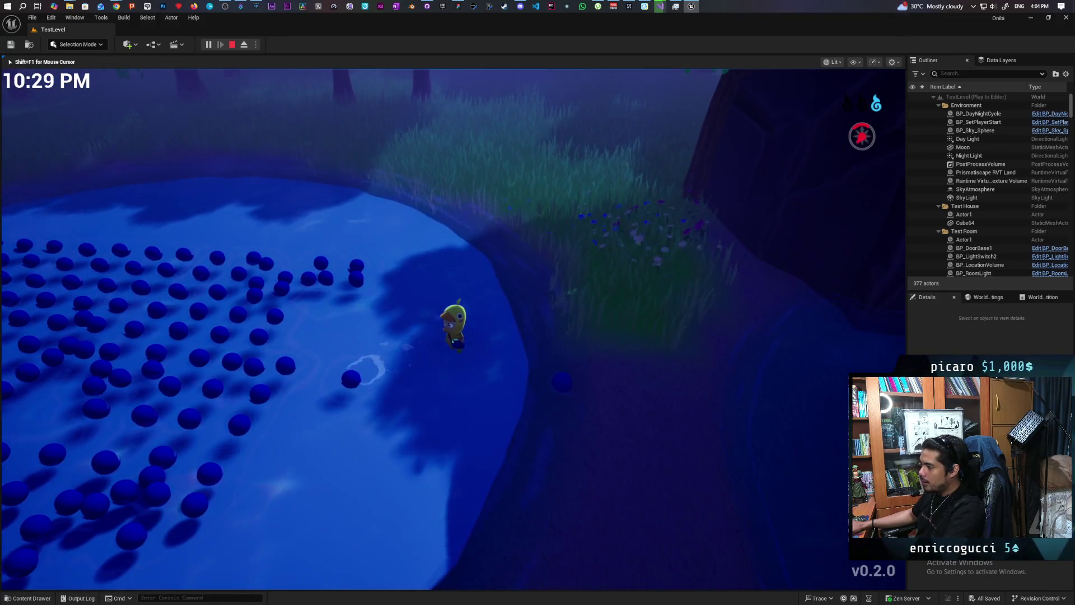
Step: Walk the character into and around the sphere field, ending up on the grass
key(w)
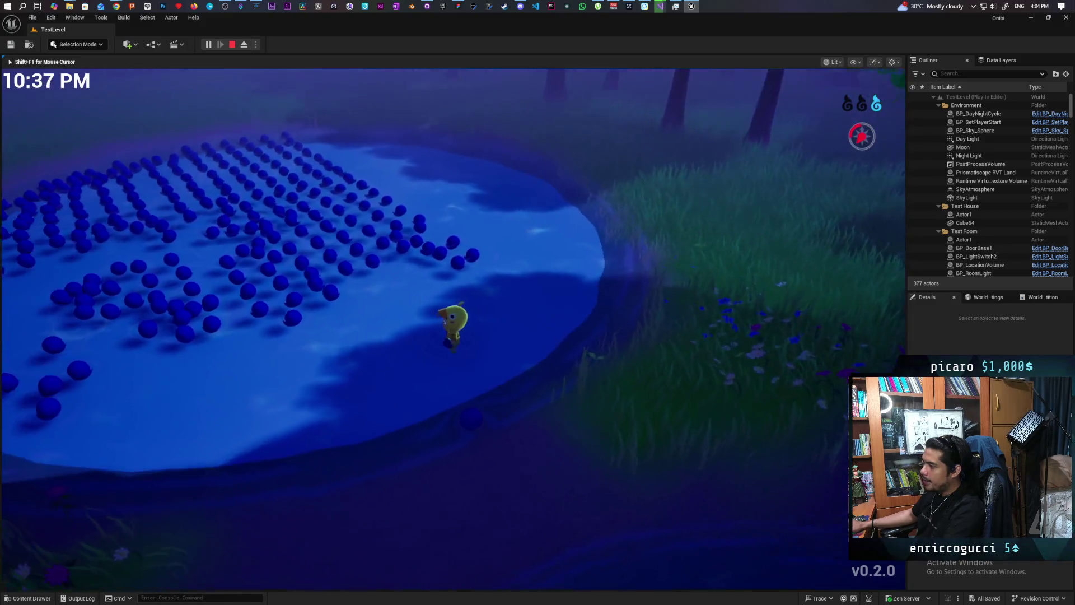
key(w)
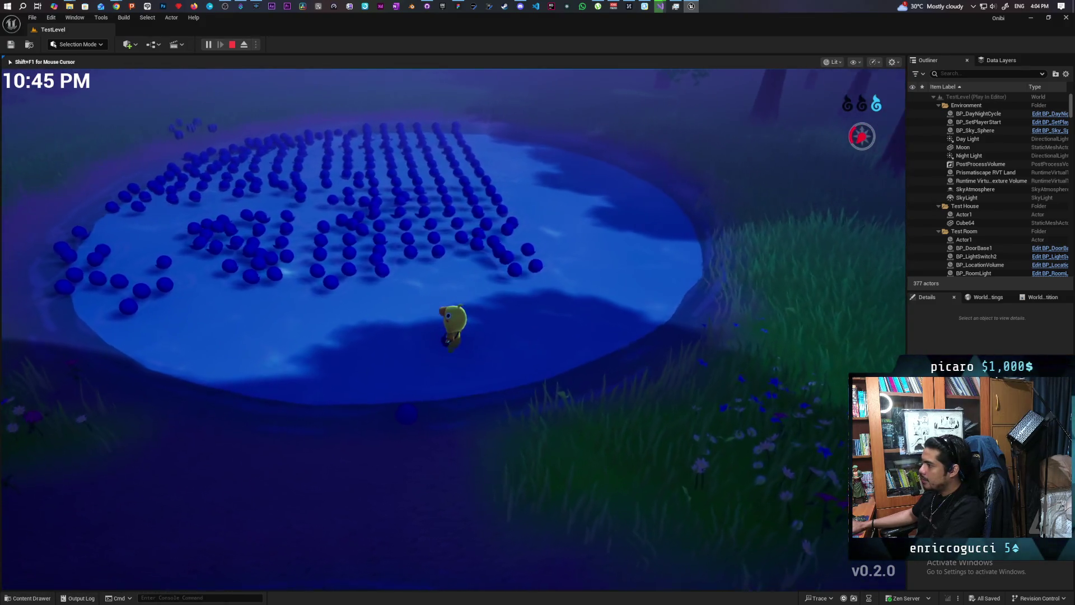
key(w)
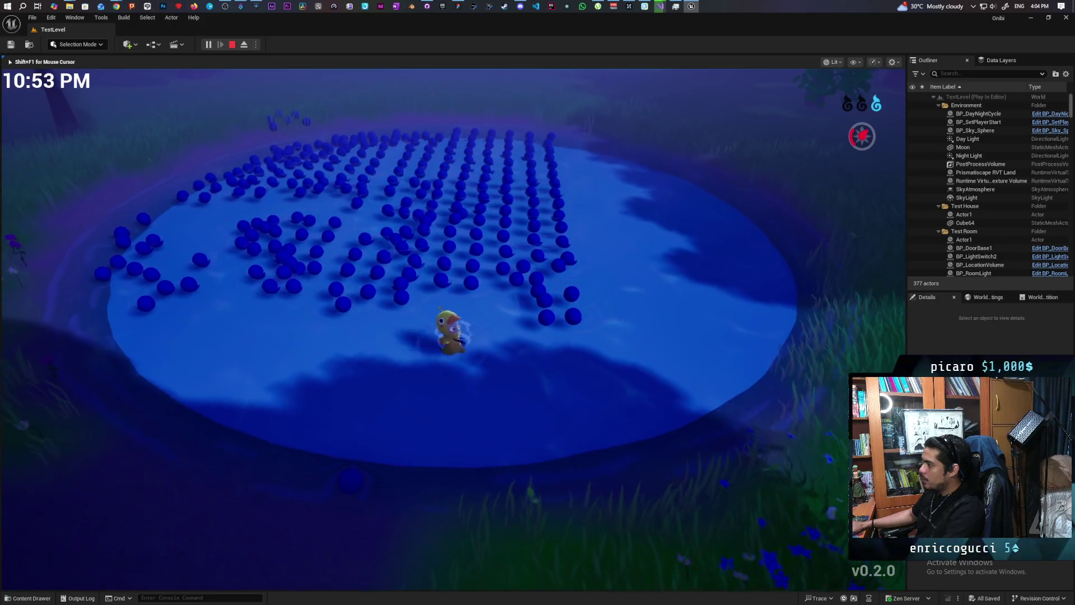
key(s)
key(w)
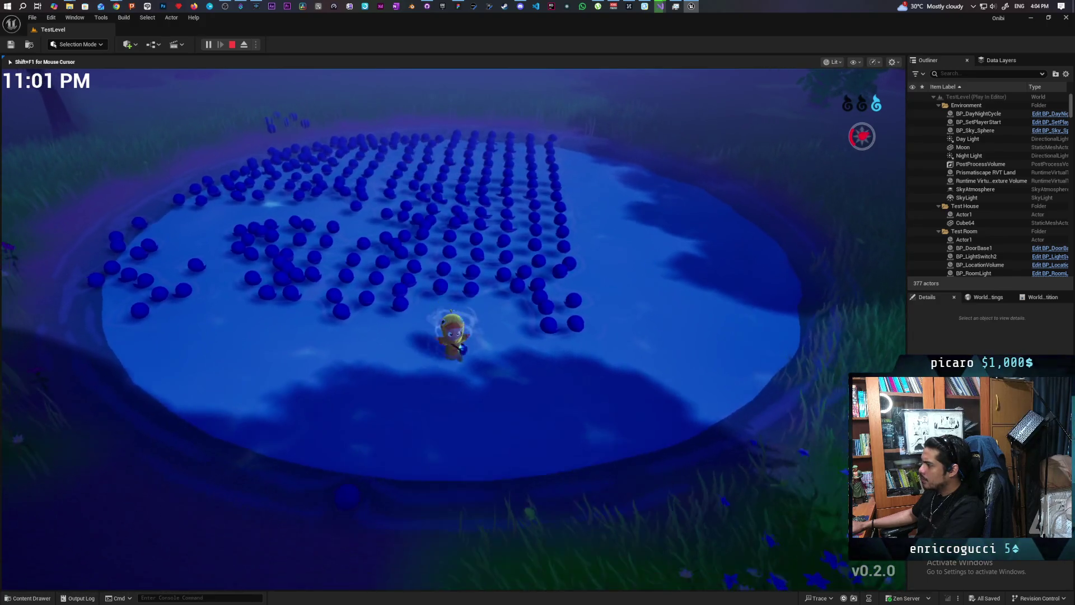
key(s)
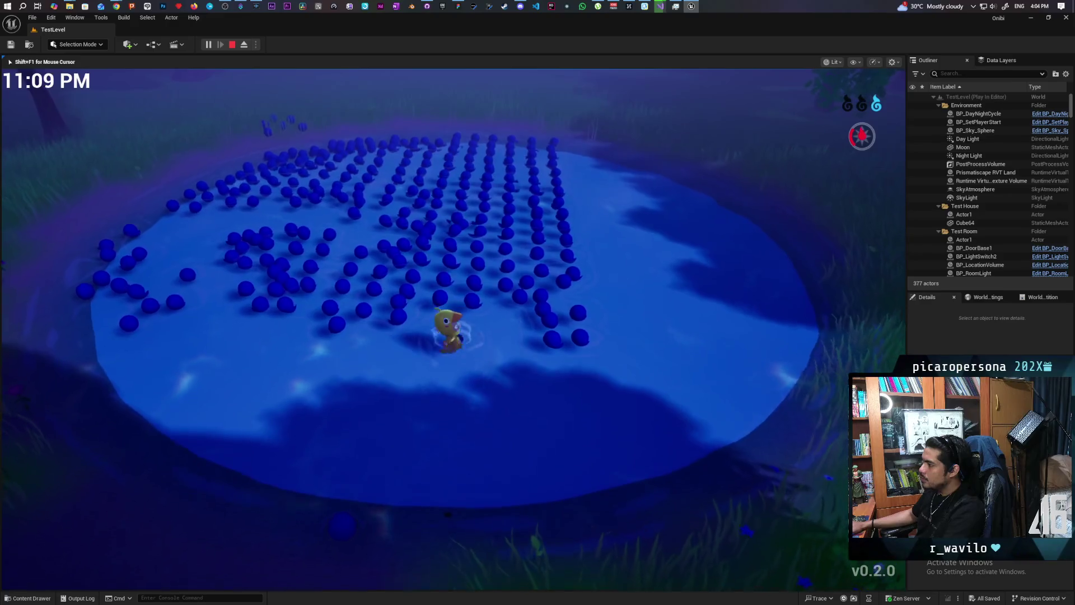
key(s)
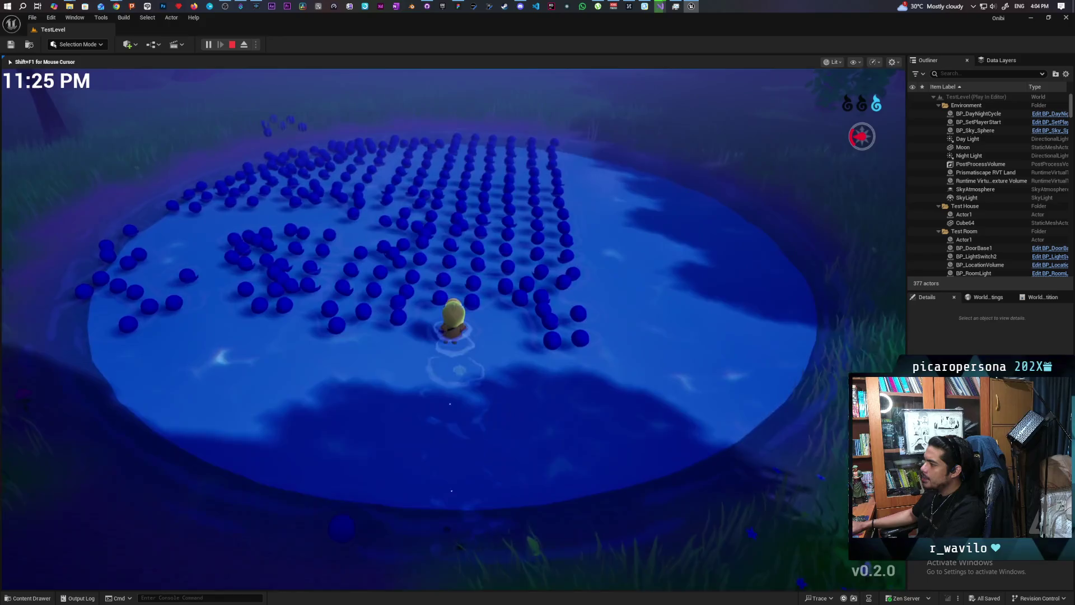
key(w)
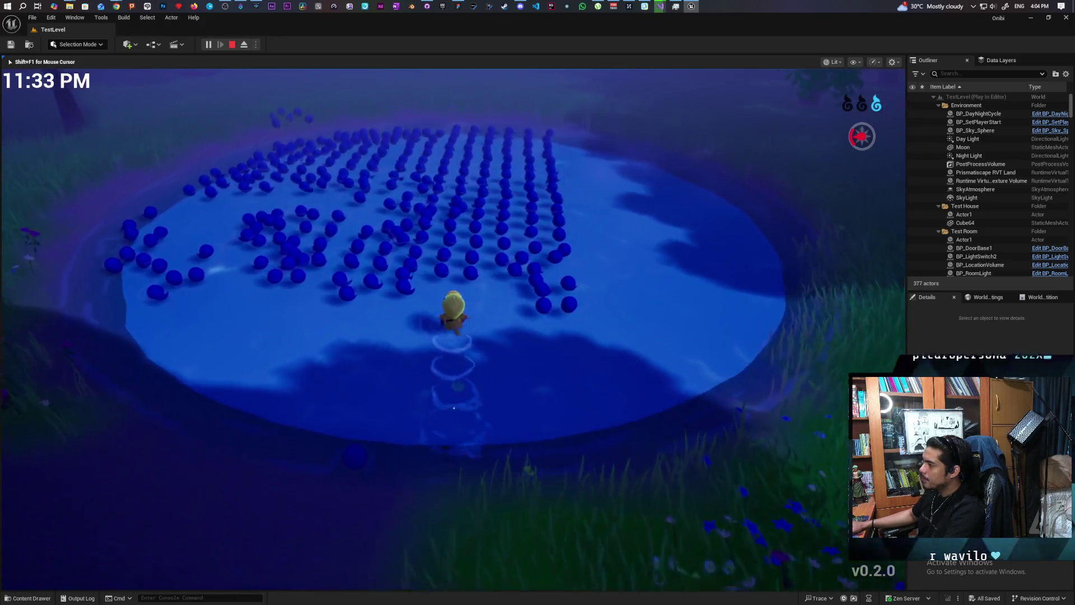
key(w)
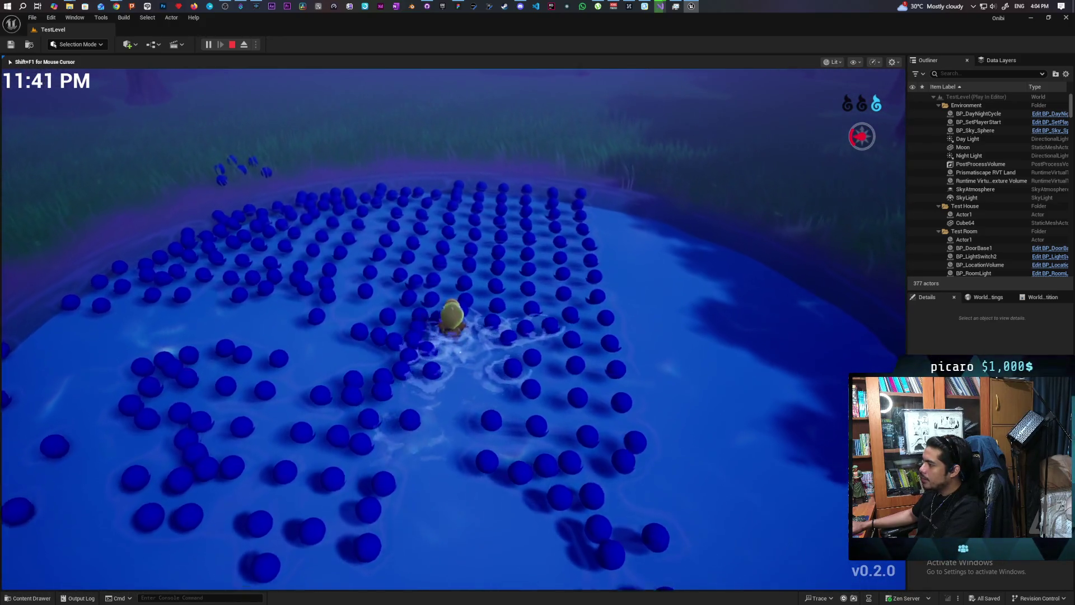
key(s)
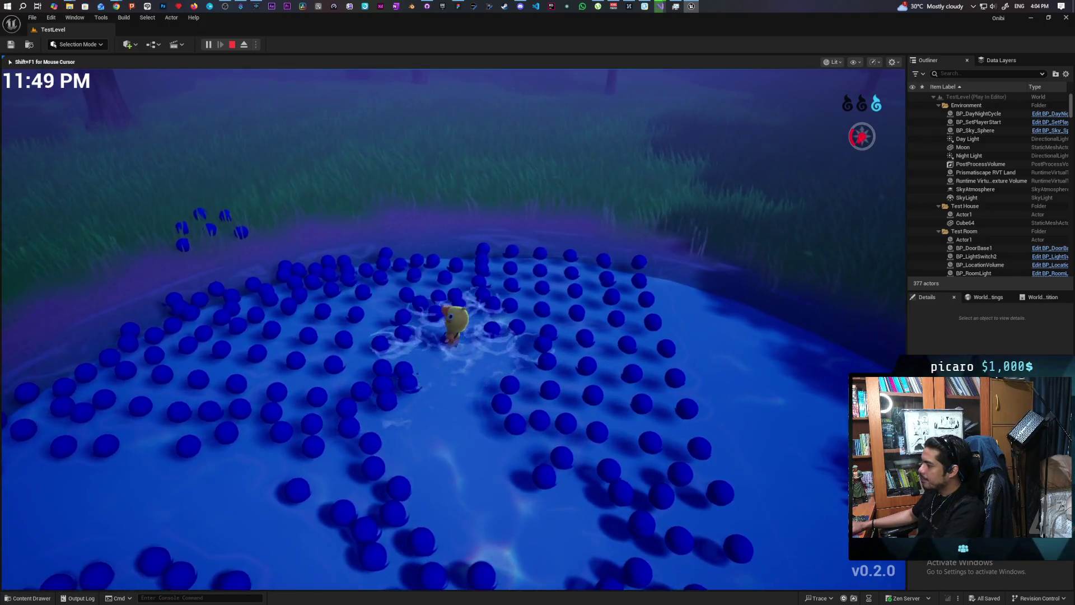
key(w)
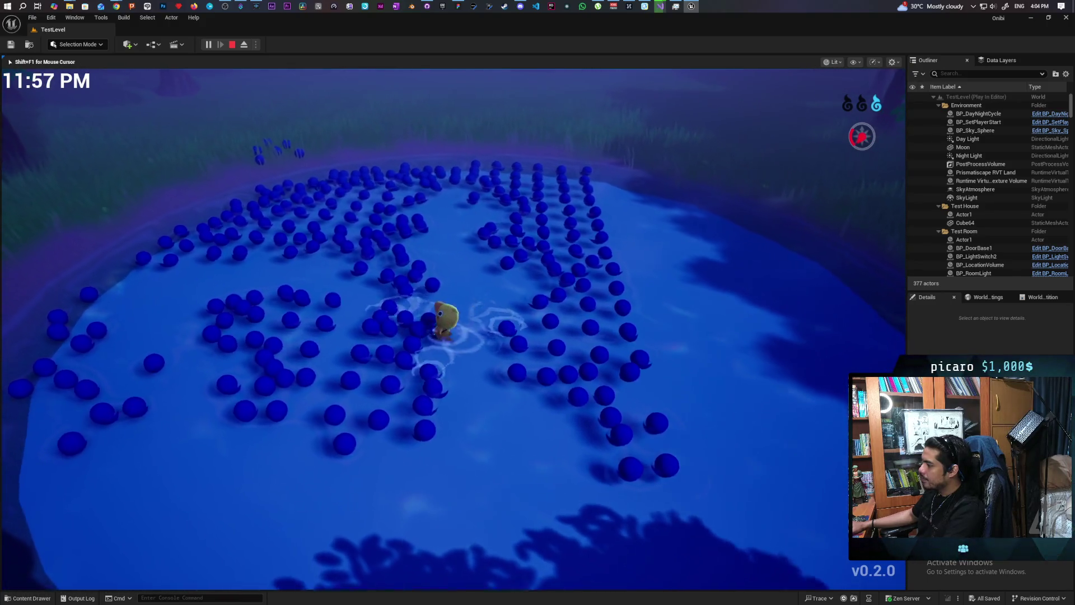
key(s)
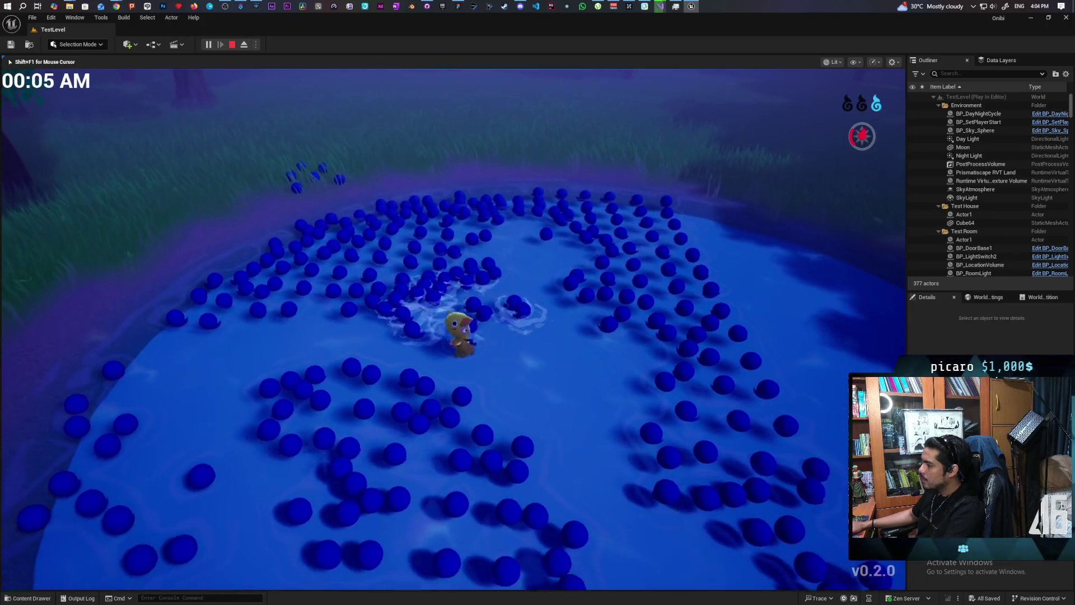
key(a)
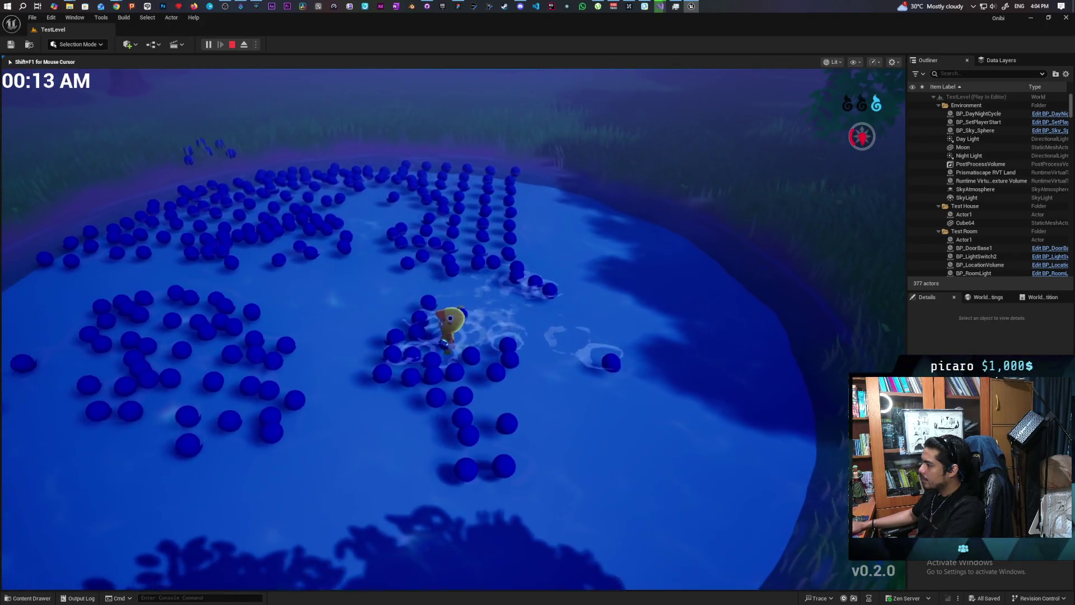
key(s)
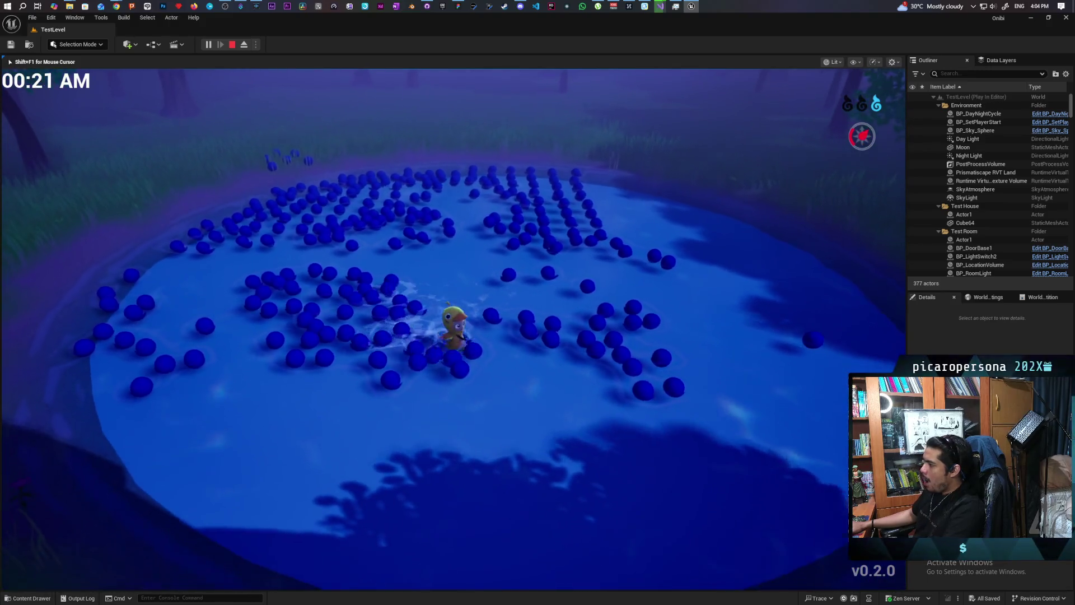
Step: Swim through the spheres and back toward the camera, then stop the playtest with Esc
key(w)
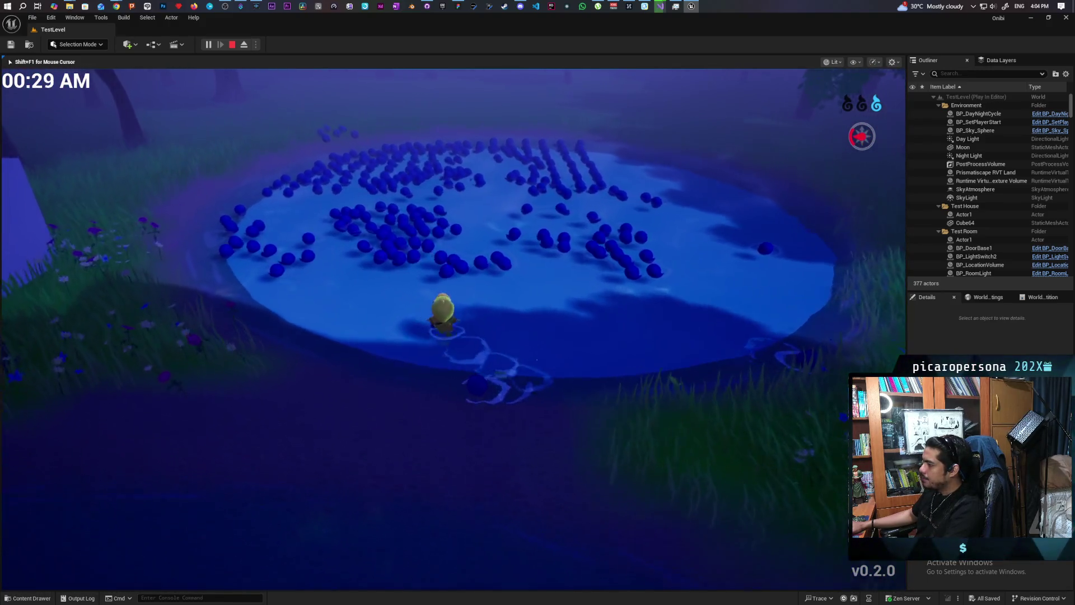
key(w)
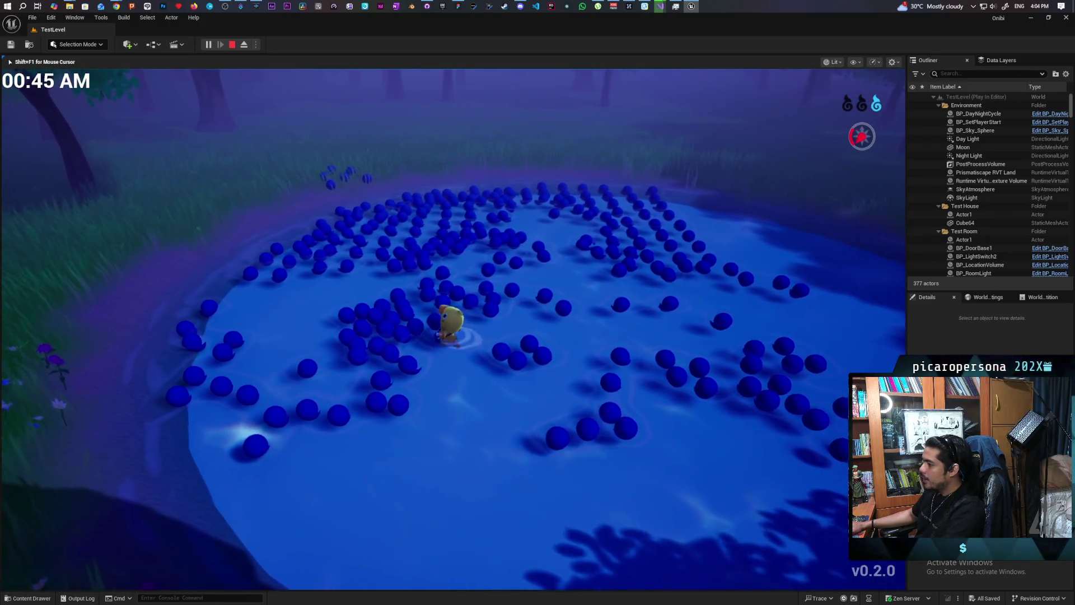
key(w)
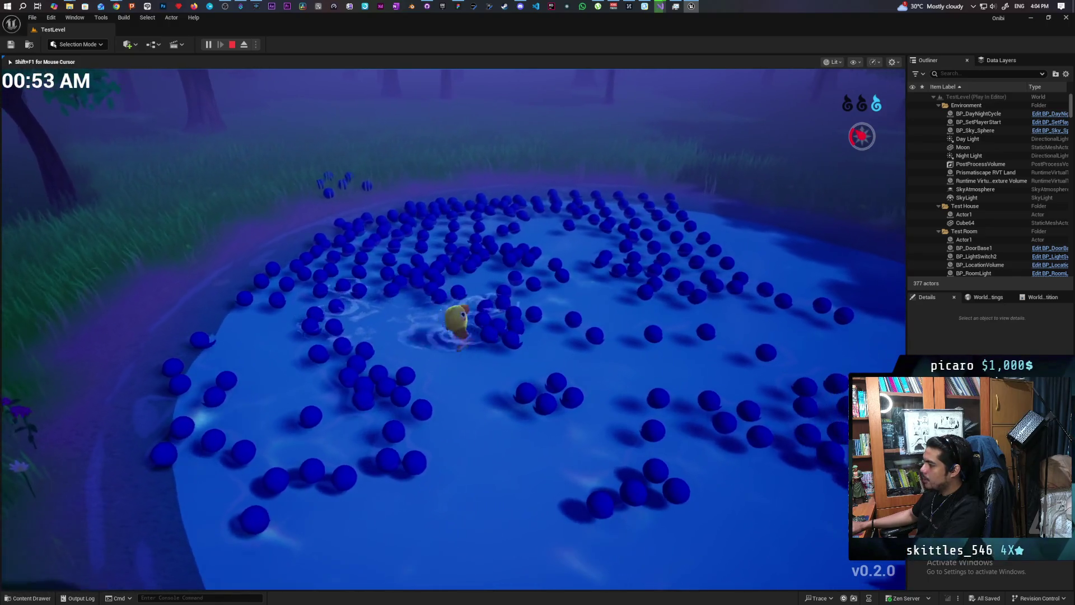
key(w)
key(s)
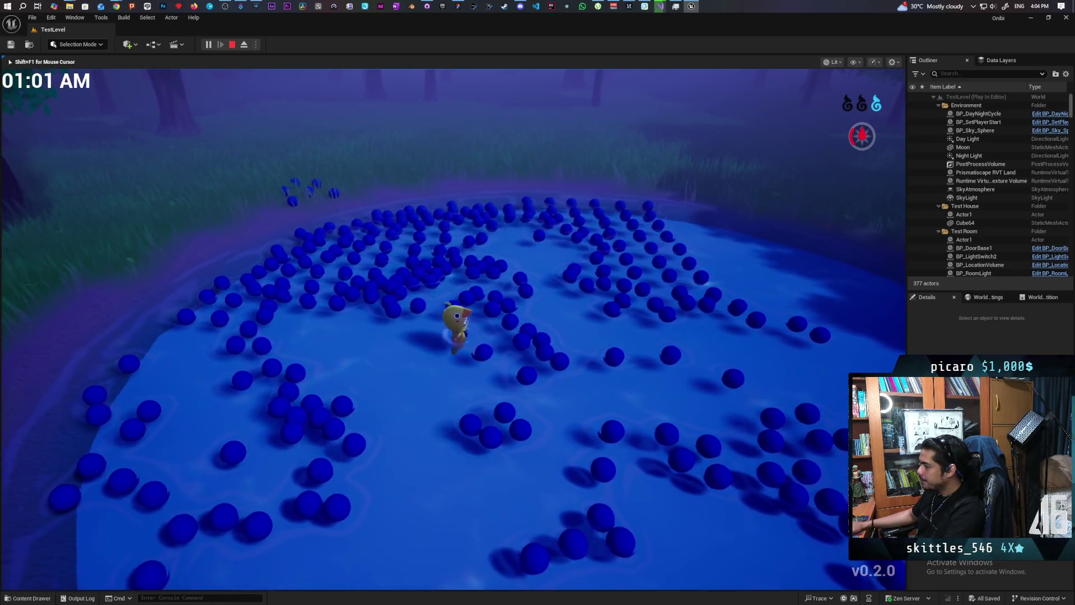
key(w)
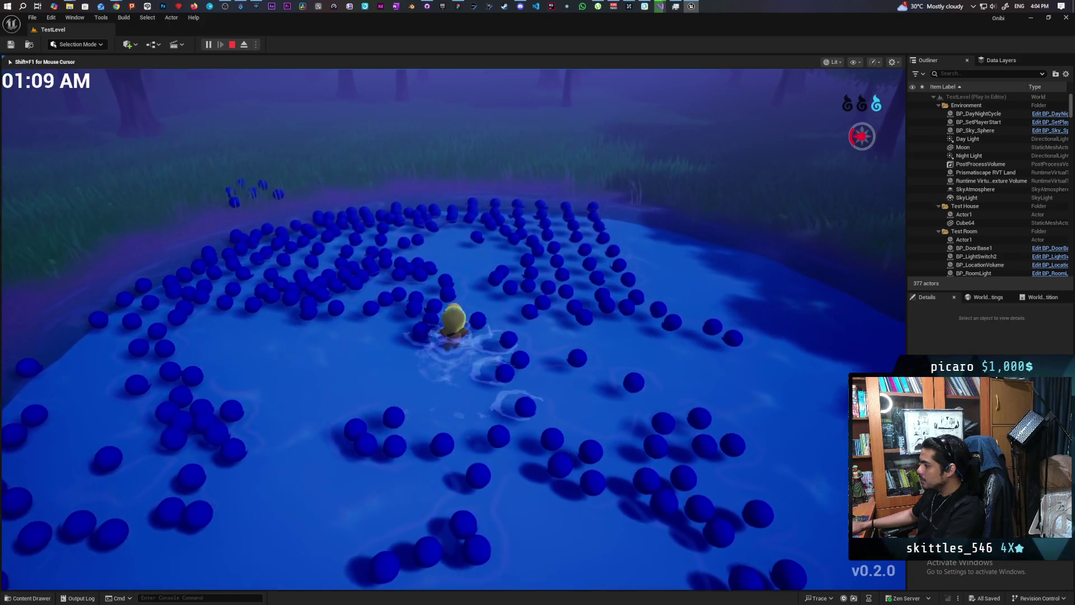
key(s)
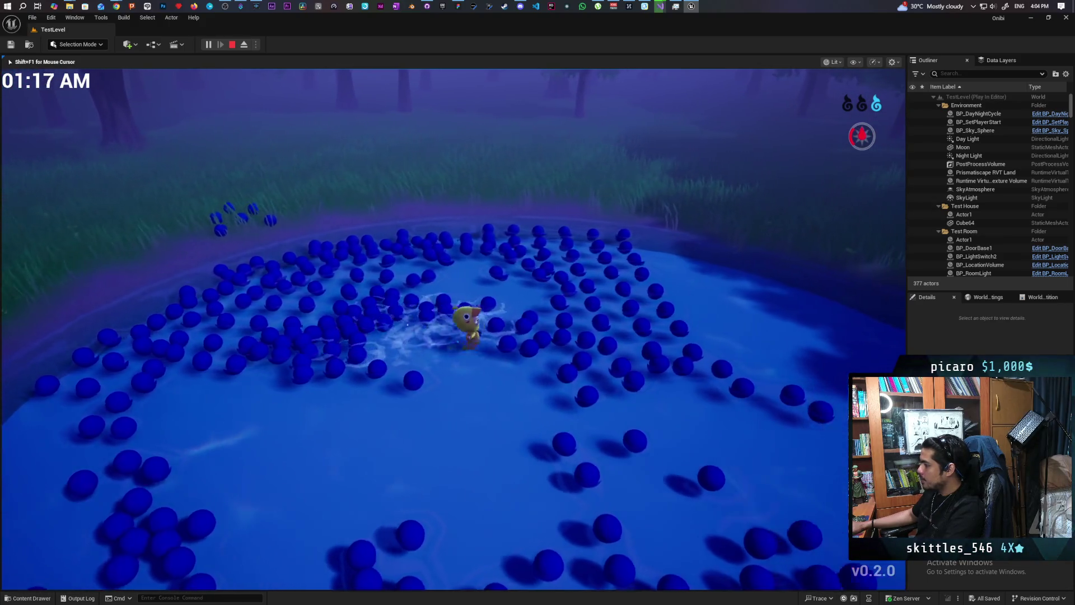
key(s)
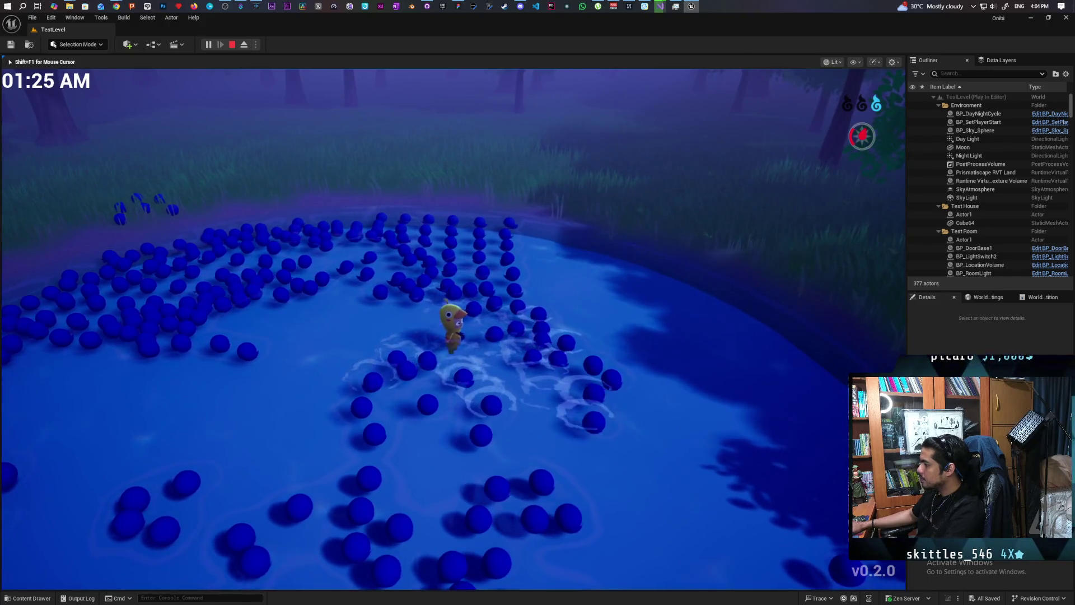
key(s)
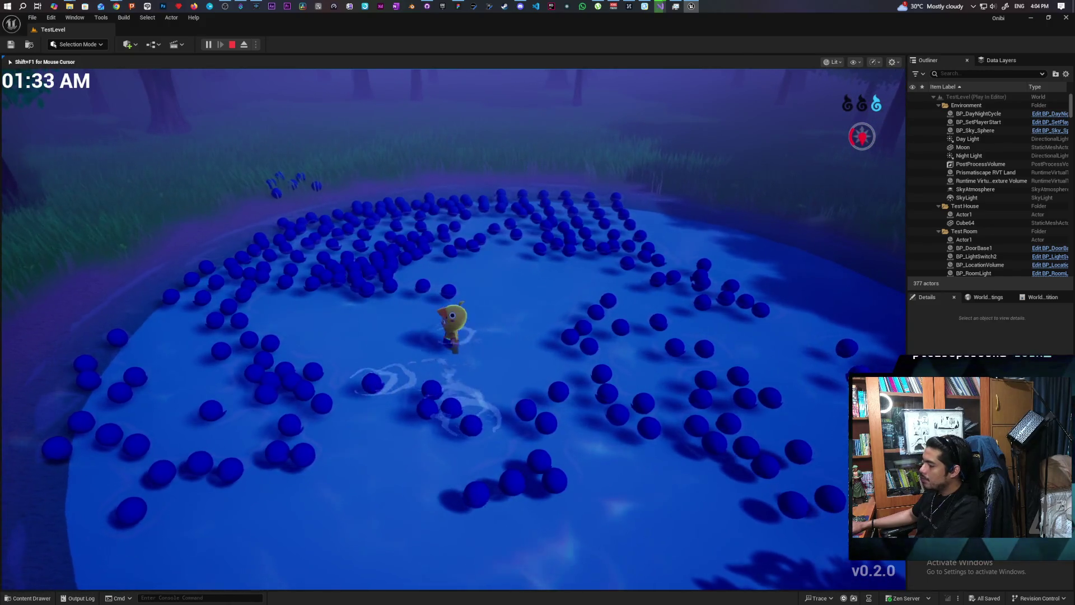
key(s)
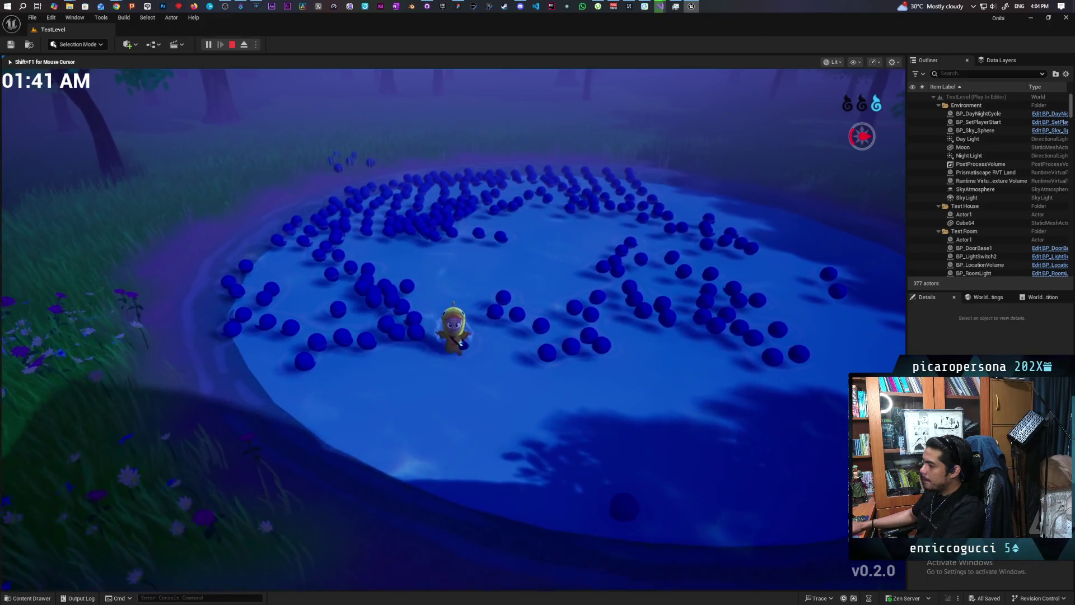
key(Escape)
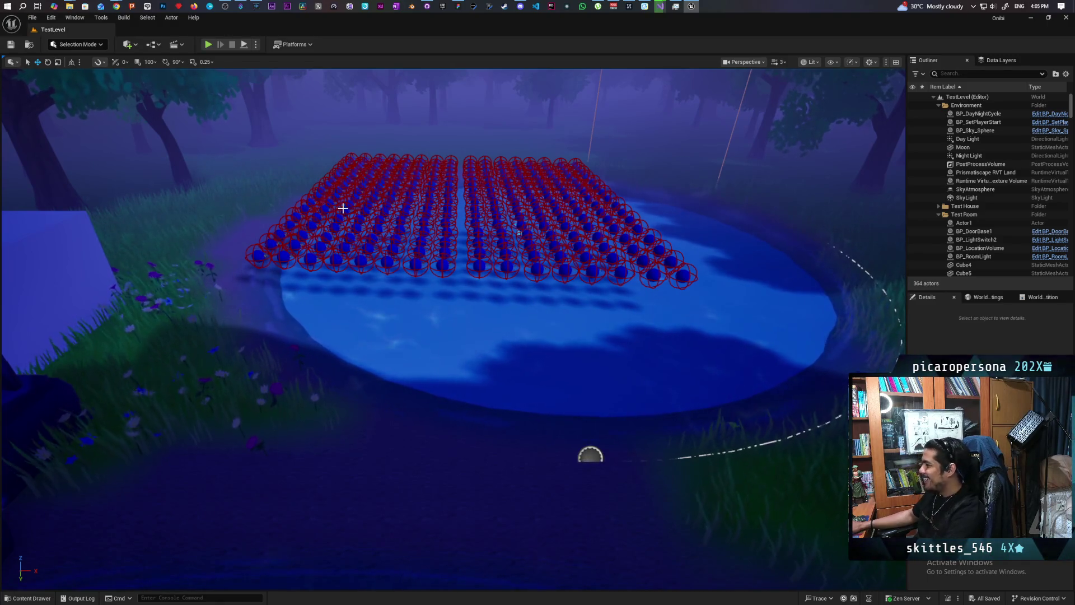
Step: Fly the view low over the blue sphere grid, then switch to the Chrome window
mouse_move(394, 324)
right_down()
mouse_move(425, 335)
mouse_move(420, 358)
mouse_move(485, 316)
mouse_move(646, 304)
mouse_move(417, 308)
mouse_move(358, 263)
mouse_move(380, 285)
mouse_move(331, 257)
mouse_move(413, 305)
mouse_move(543, 313)
right_up()
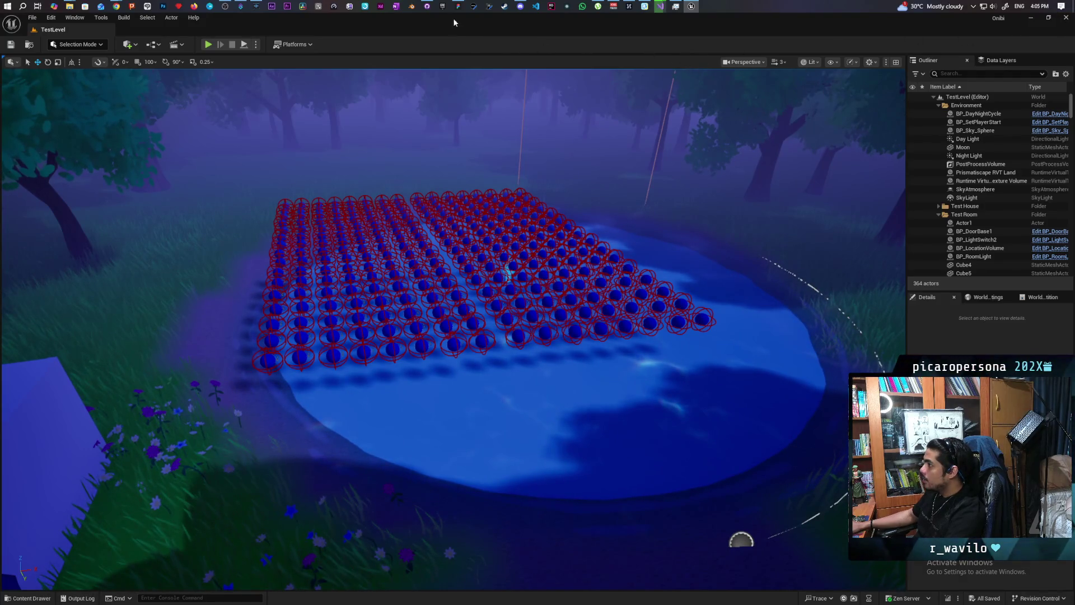
key(alt+Tab)
Step: Open MyProject11 from the Epic Games Launcher Library's My Projects list
click(443, 6)
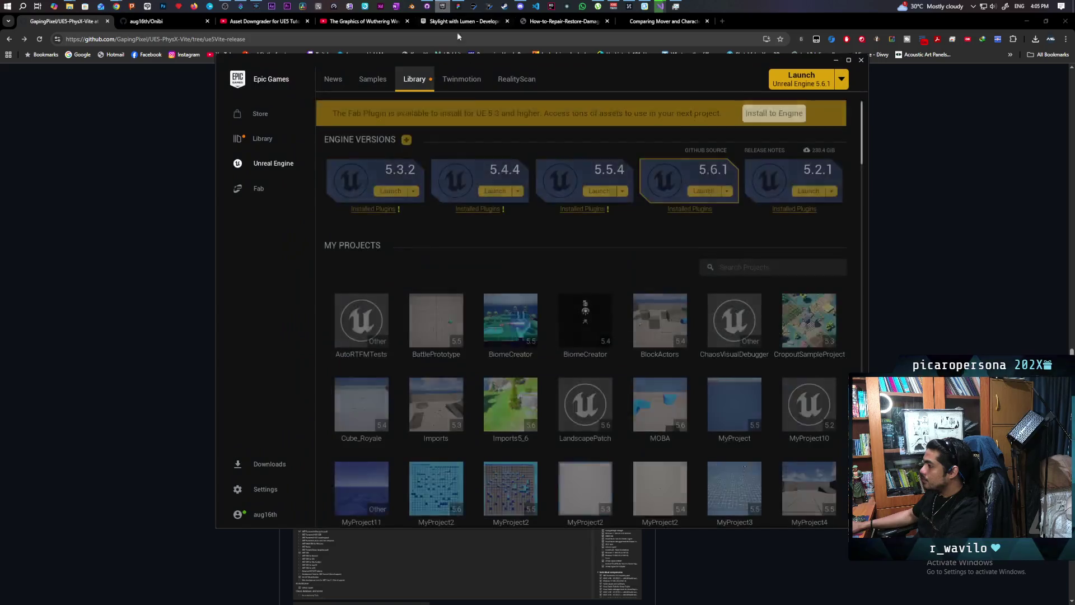
scroll(644, 360, down, 5)
scroll(646, 371, down, 3)
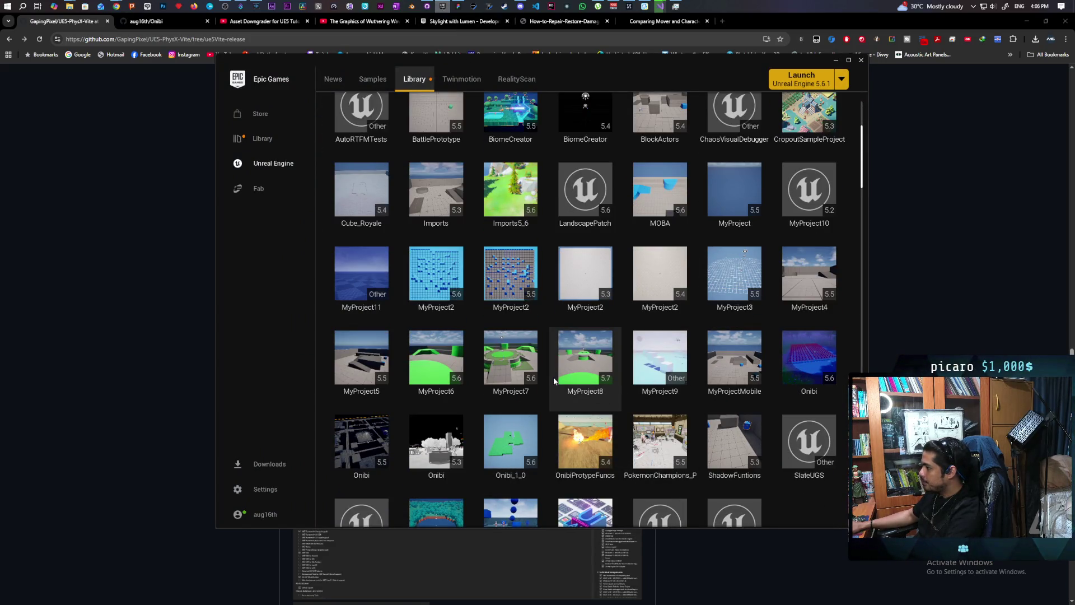
double_click(349, 280)
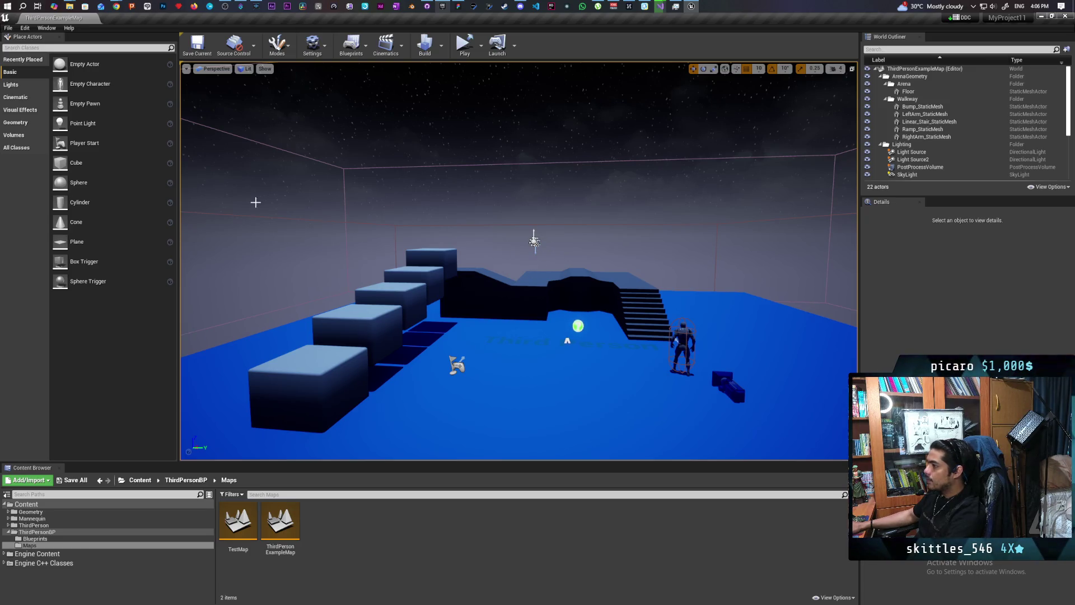
Step: Load TestMap, tilt the view toward the ground, and launch it as a Standalone Game
double_click(235, 530)
mouse_move(304, 448)
right_down()
mouse_move(325, 457)
mouse_move(328, 481)
mouse_move(331, 187)
right_up()
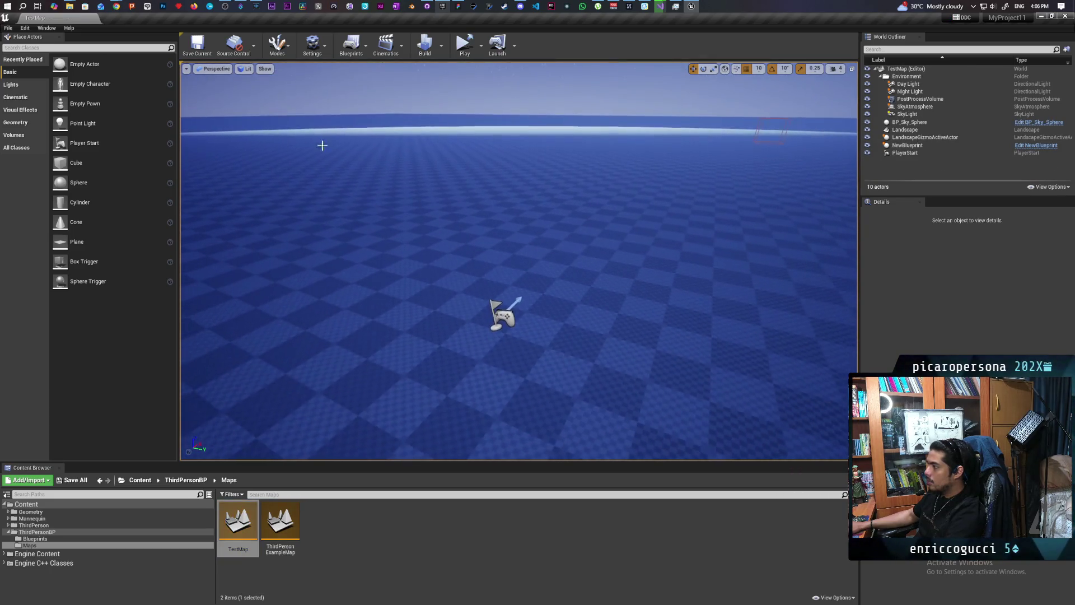
click(466, 45)
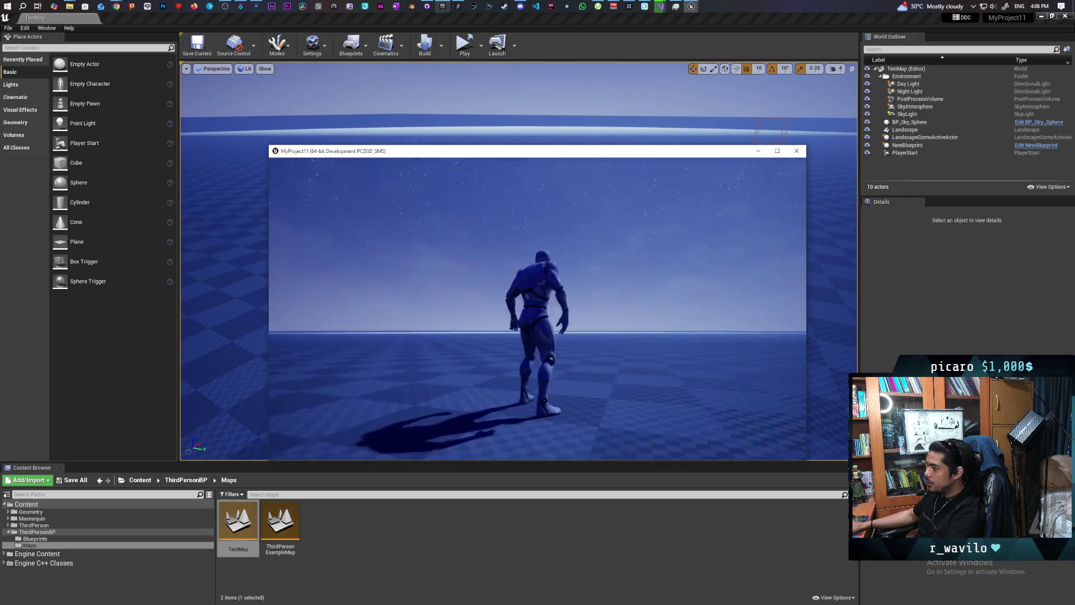
Step: Show the stat fps frame-rate readout in the running game
key(w)
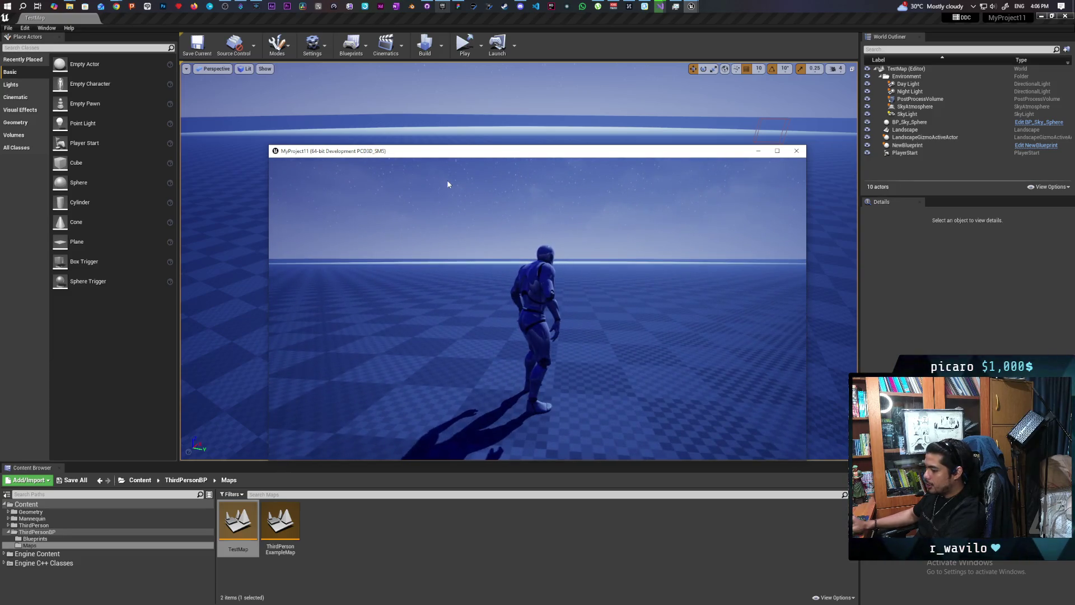
key(grave)
key(Up)
key(Return)
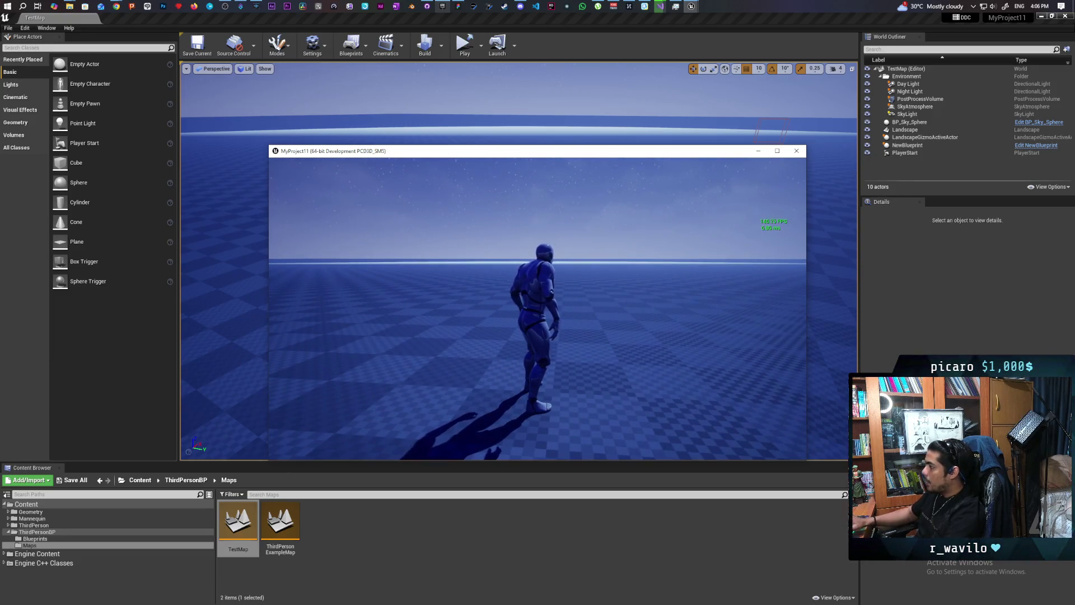
Step: Run the character left, right and forward around the map while watching the frame rate
key(a)
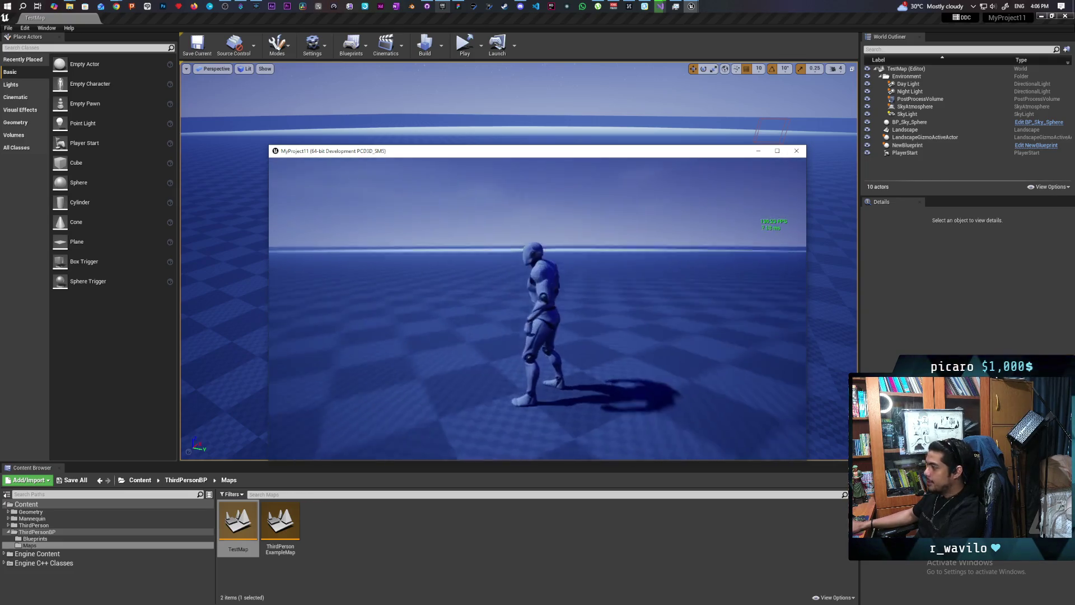
key(s)
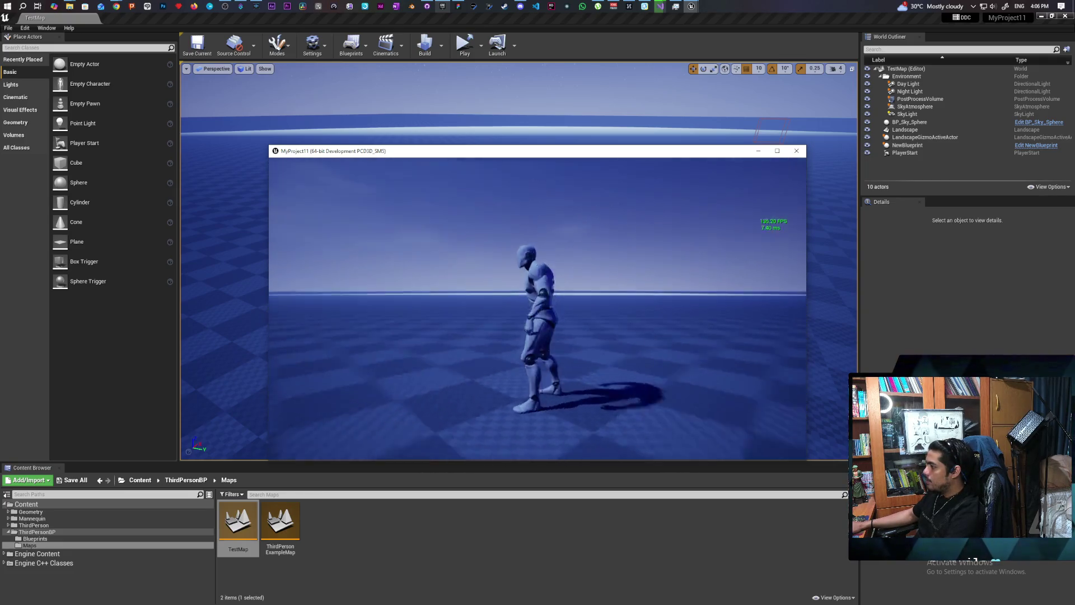
key(w)
key(d)
key(w)
key(a)
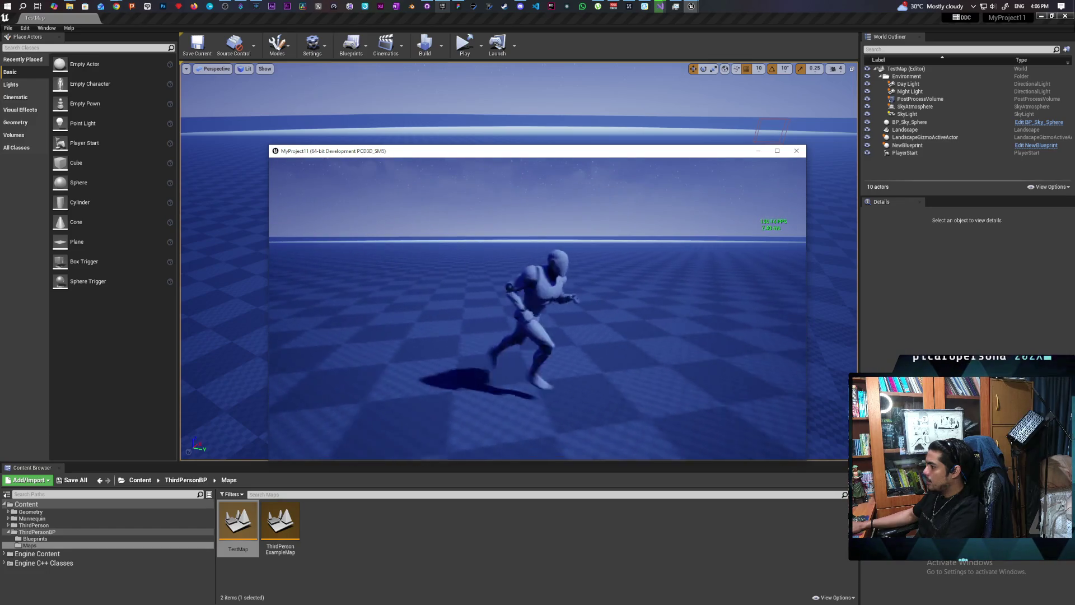
key(d)
key(a)
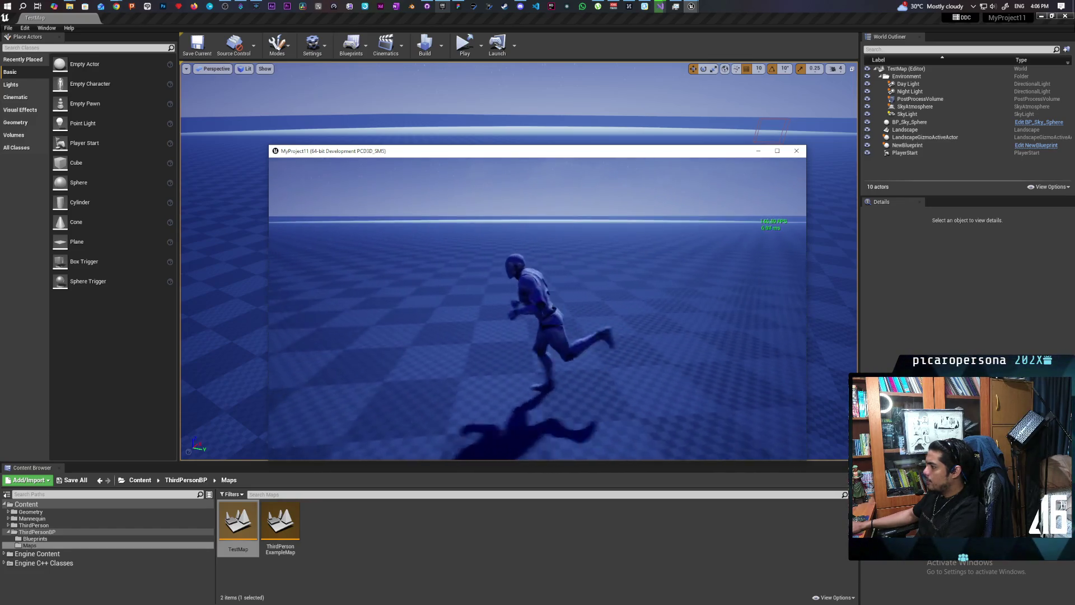
key(w)
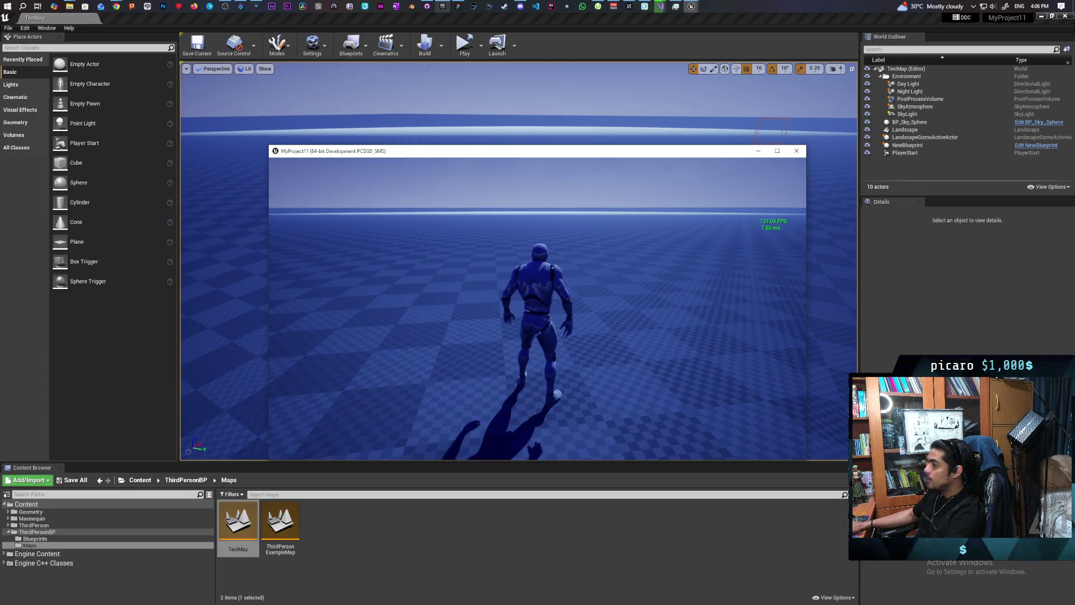
key(a)
key(w)
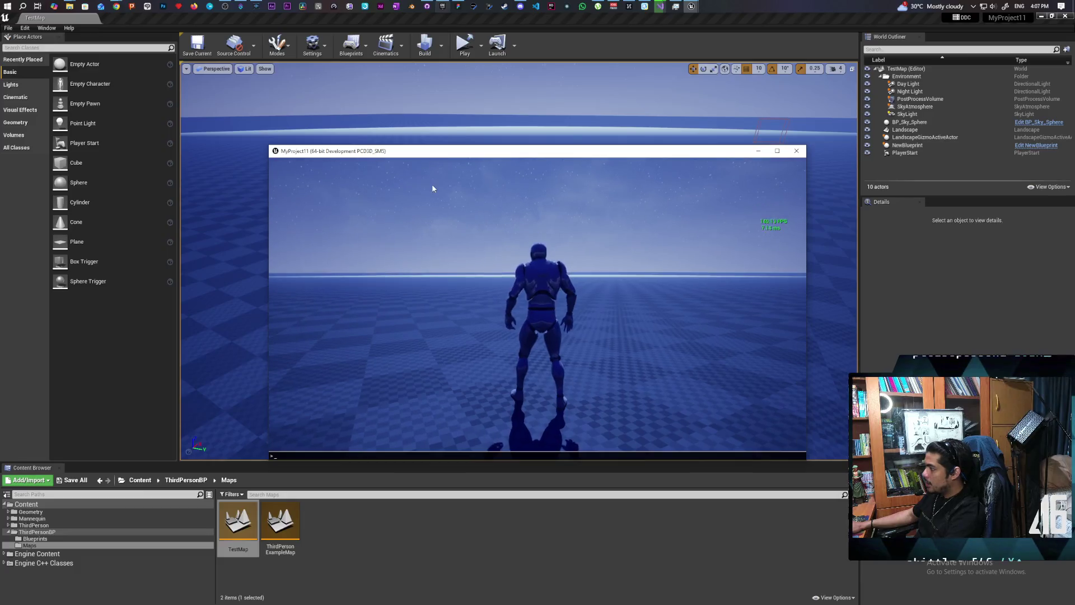
Step: Recall and run stat unit from console history to show frame timing stats
key(grave)
key(Up)
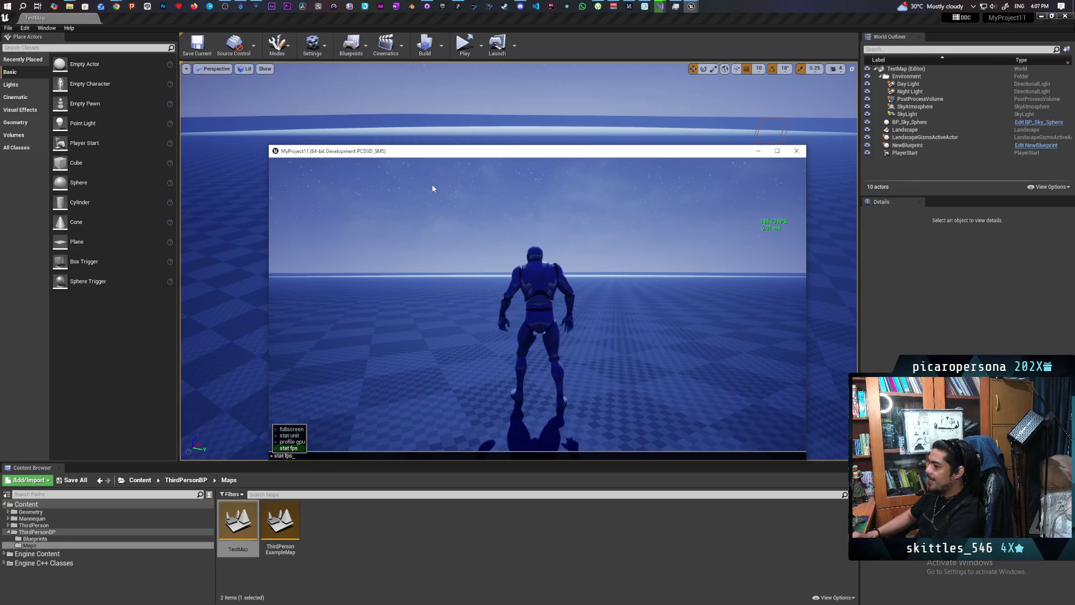
key(Up)
key(Up)
key(Return)
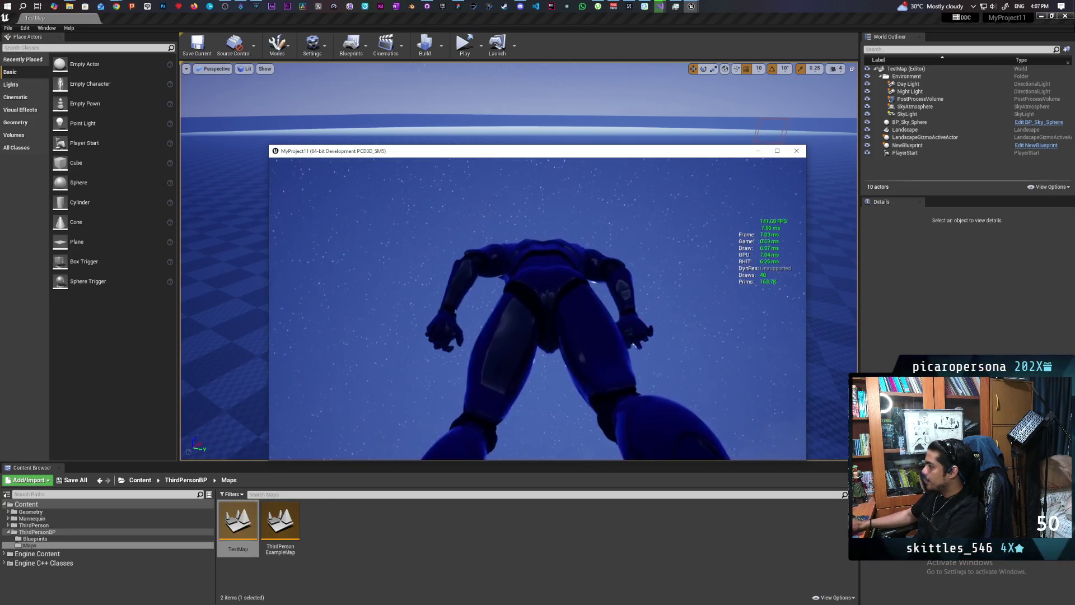
Step: Run the character forward and left, then capture a GPU profile with profile gpu
key(w)
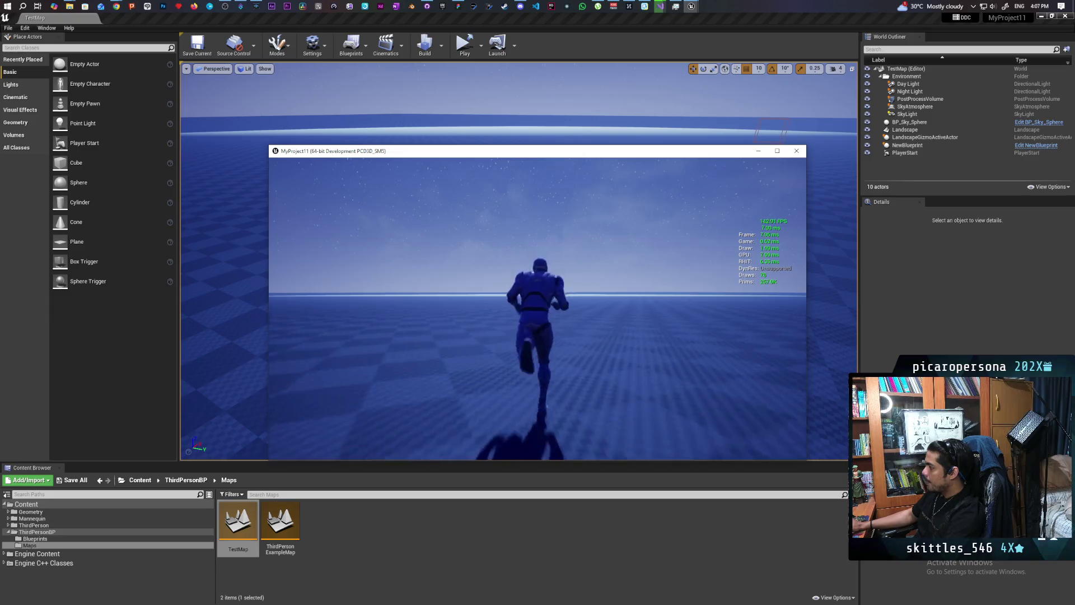
key(a)
key(w)
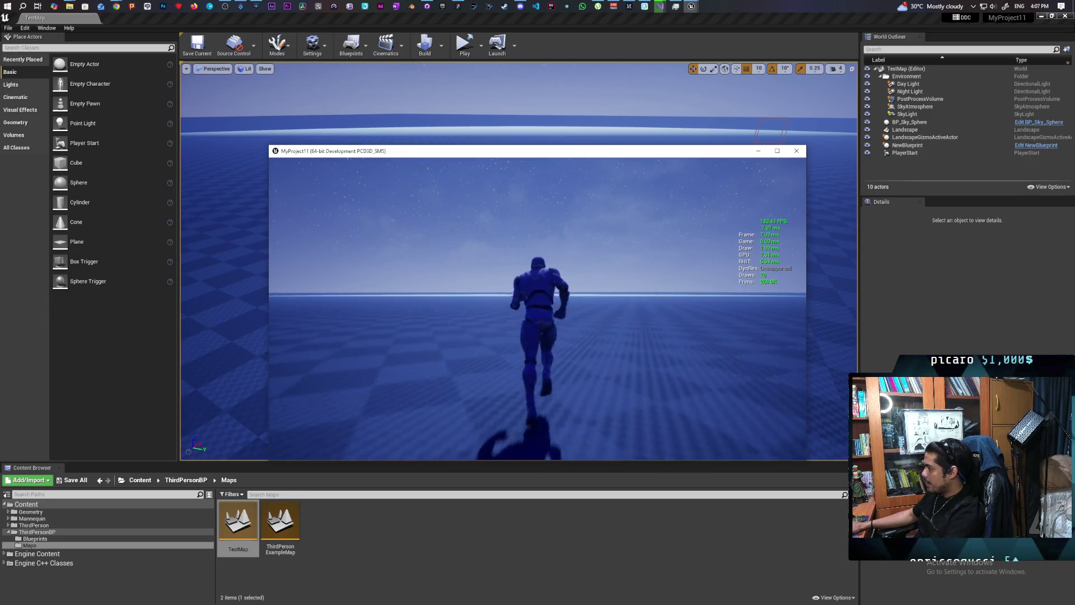
key(grave)
key(Up)
key(Up)
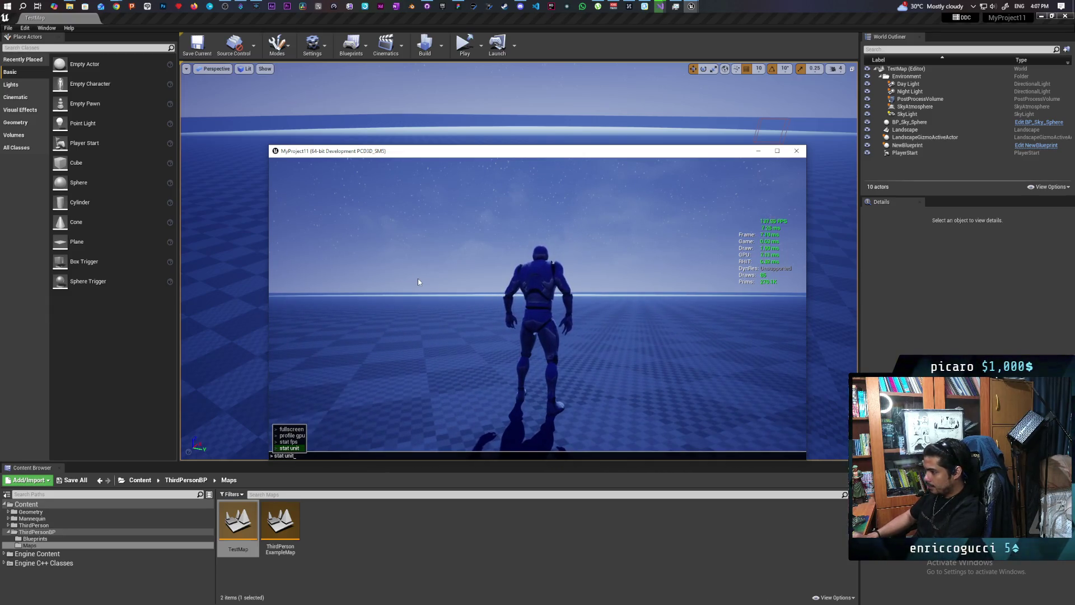
key(Up)
key(Return)
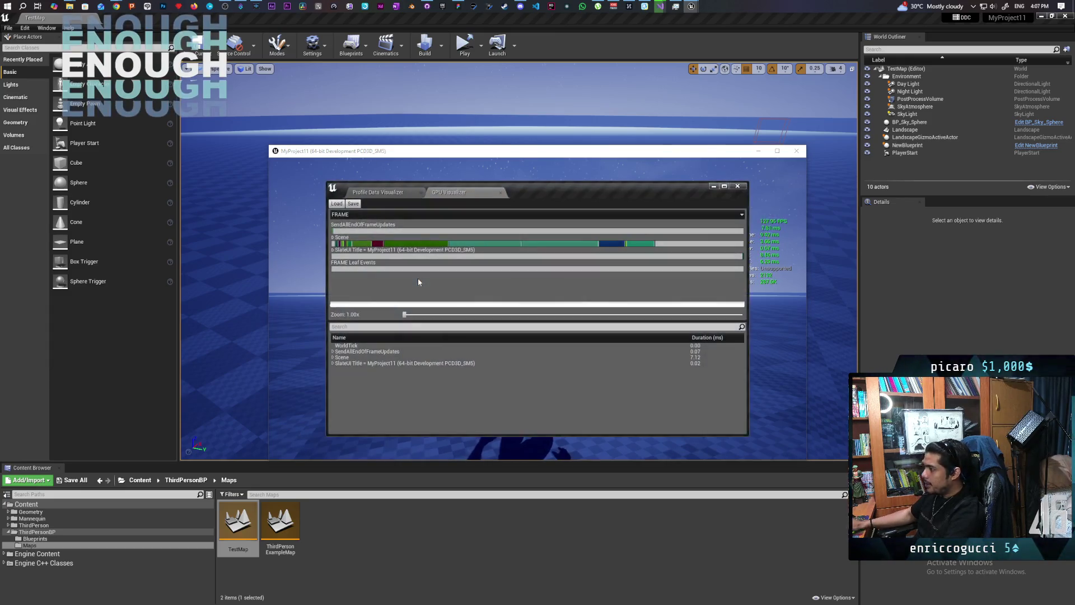
Step: In the GPU Visualizer, expand Scene, sort by Duration, inspect RayTracingReflections, then close it
click(333, 357)
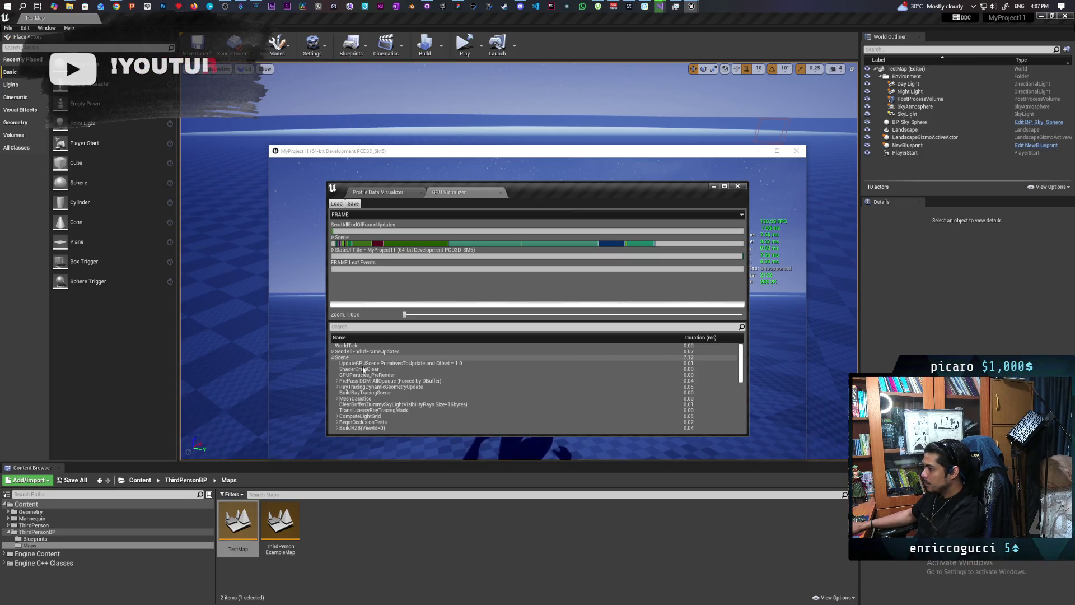
click(700, 337)
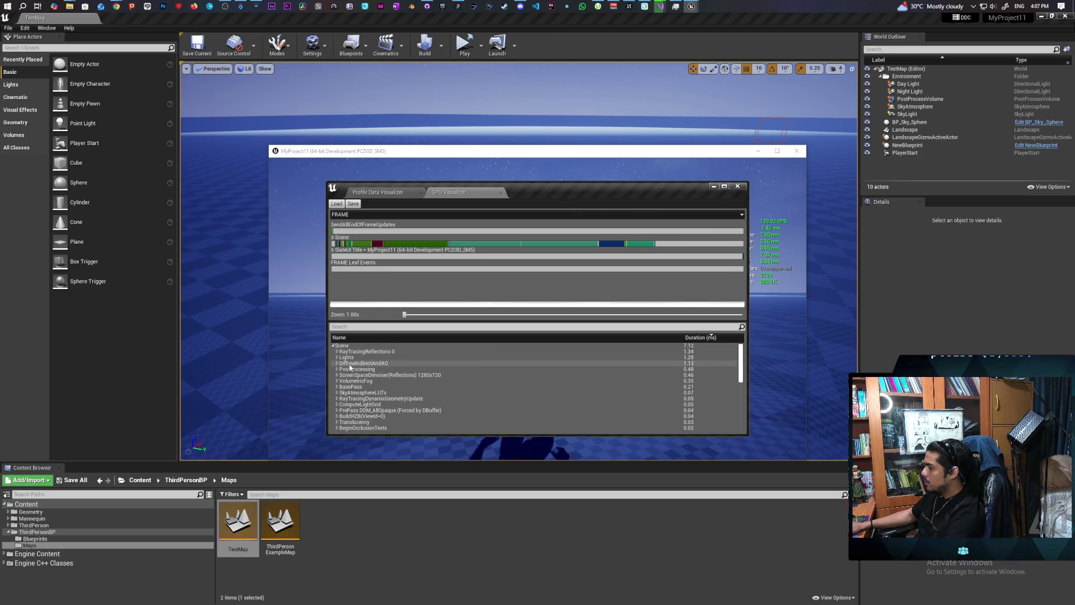
click(337, 353)
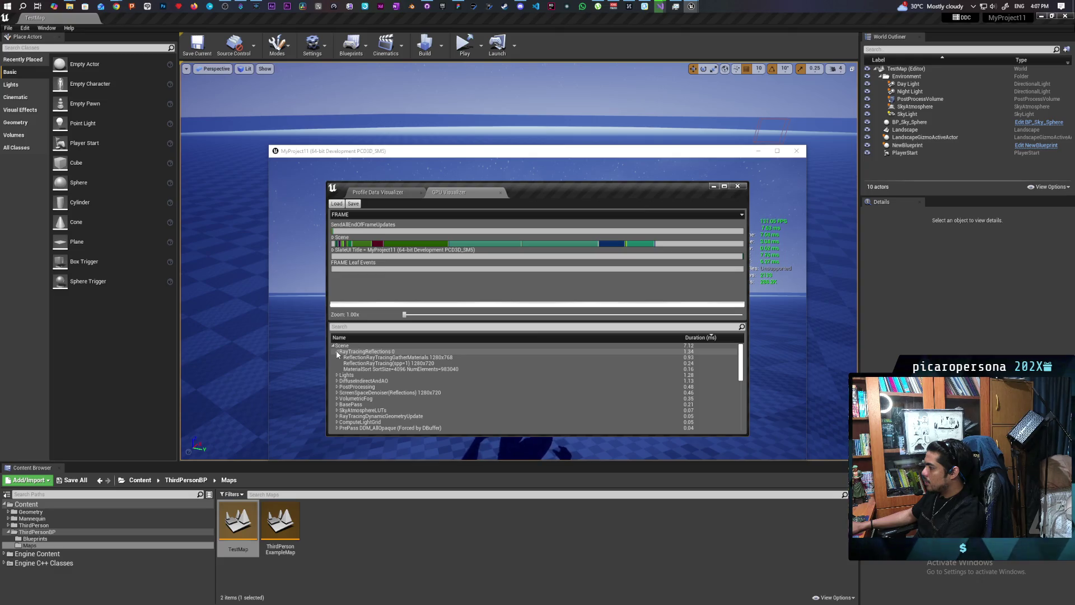
click(337, 352)
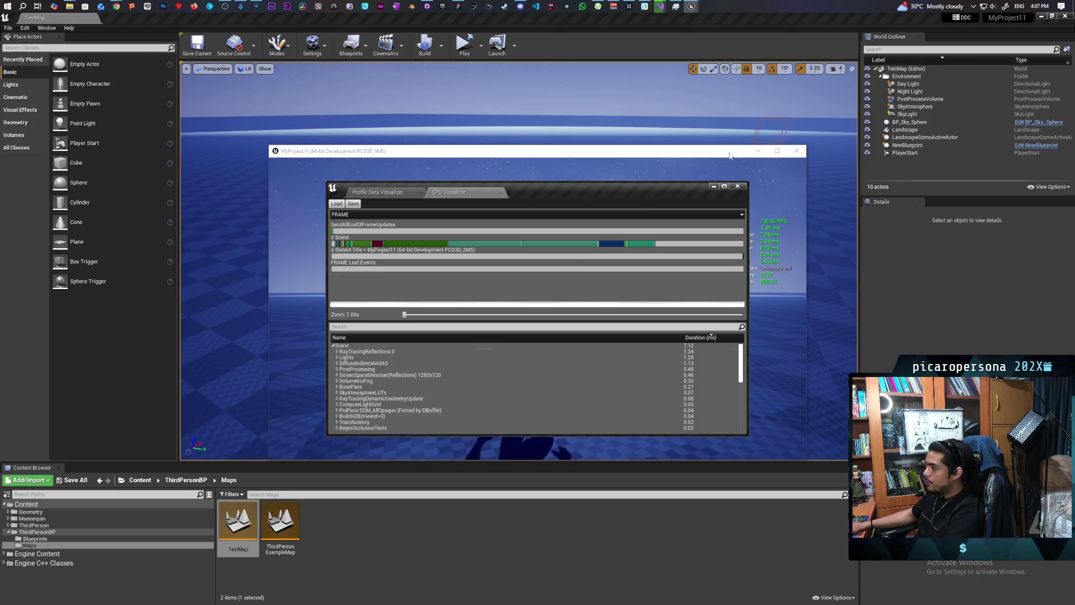
click(737, 186)
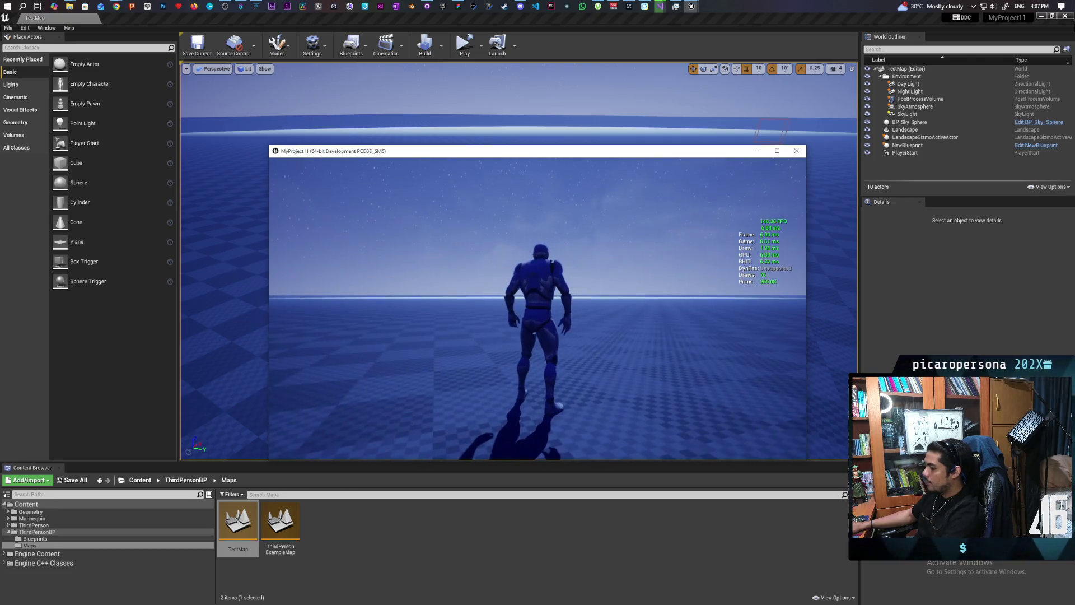
Step: Quit the standalone game and open Edit > Project Settings
key(Escape)
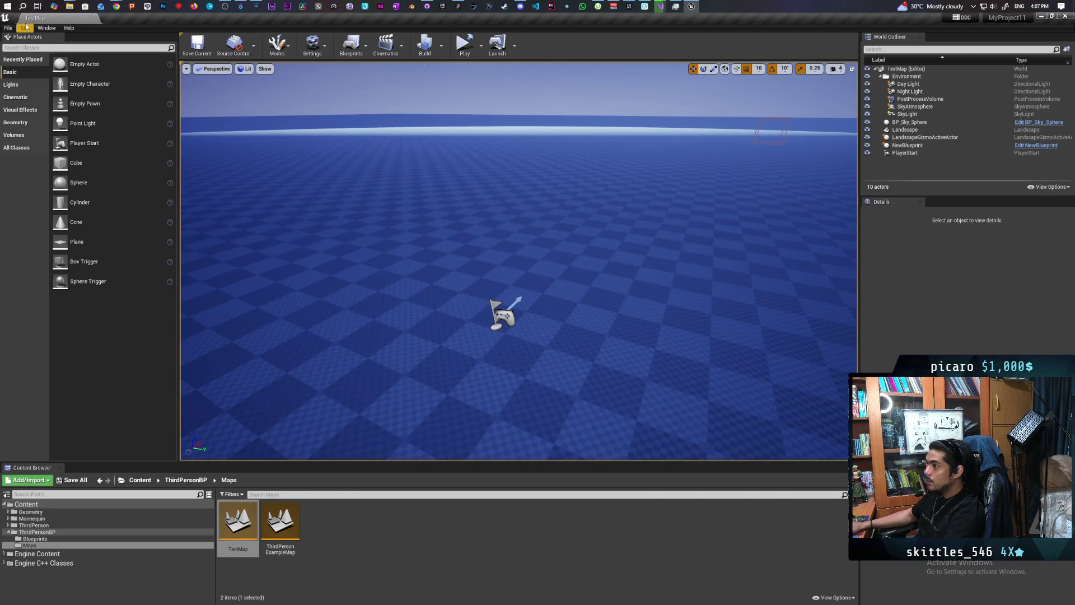
click(25, 28)
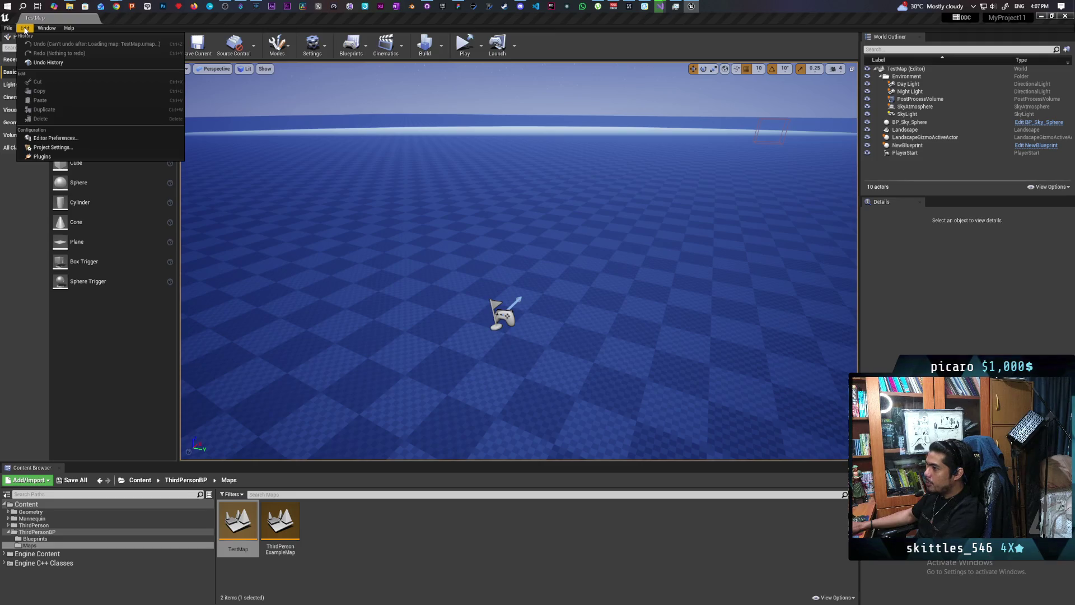
click(84, 148)
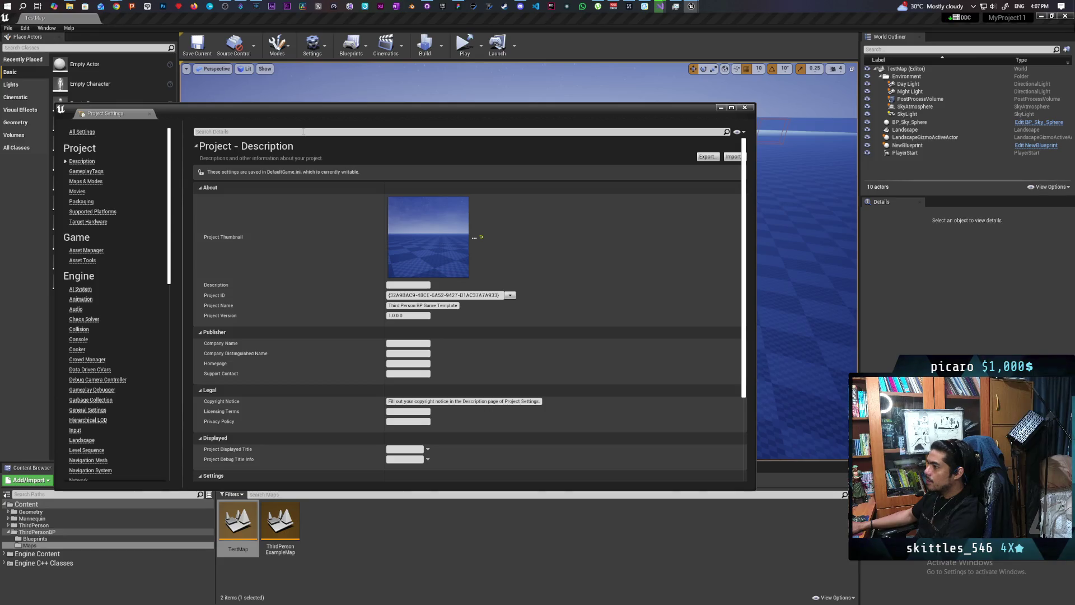
Step: Filter Project Settings by 'refle' to show reflection options like Reflection Capture Resolution 128
click(304, 132)
text(refle)
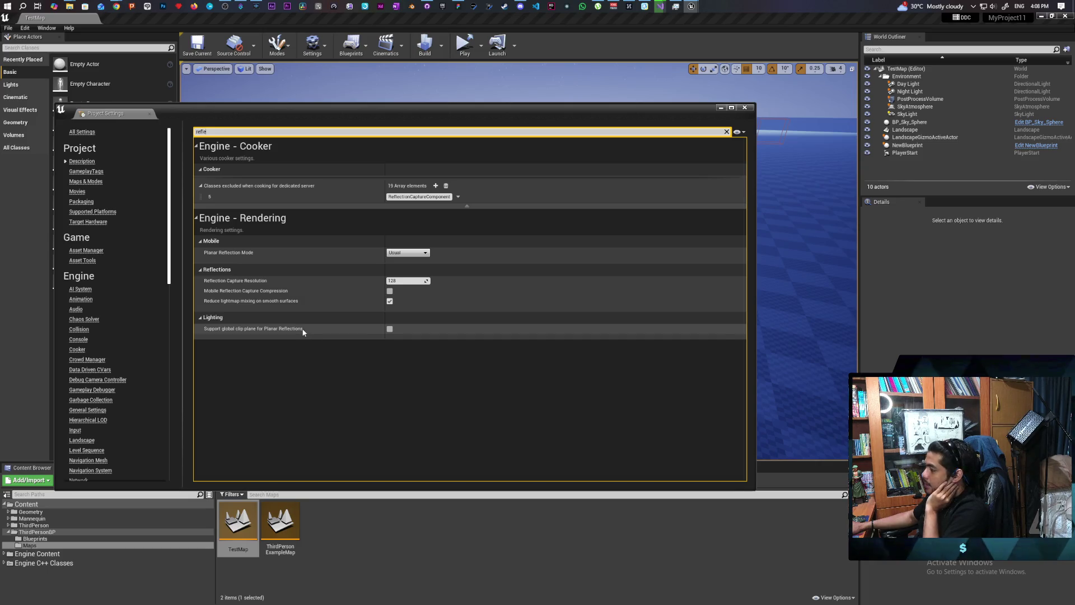
mouse_move(303, 329)
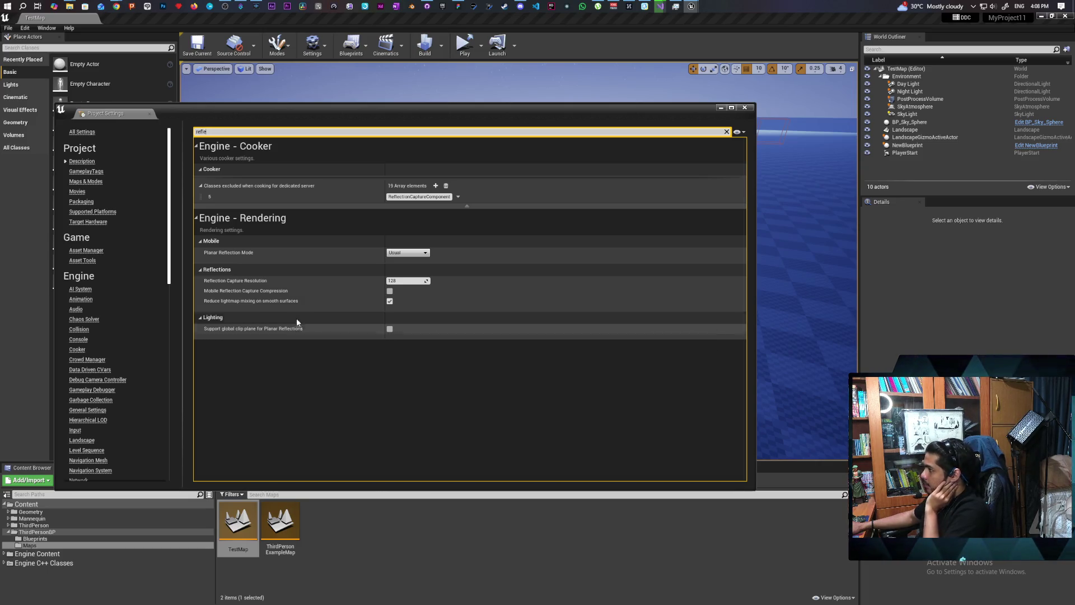
Step: Close Project Settings, tilt the level view up to the sky, and select NewBlueprint
click(744, 107)
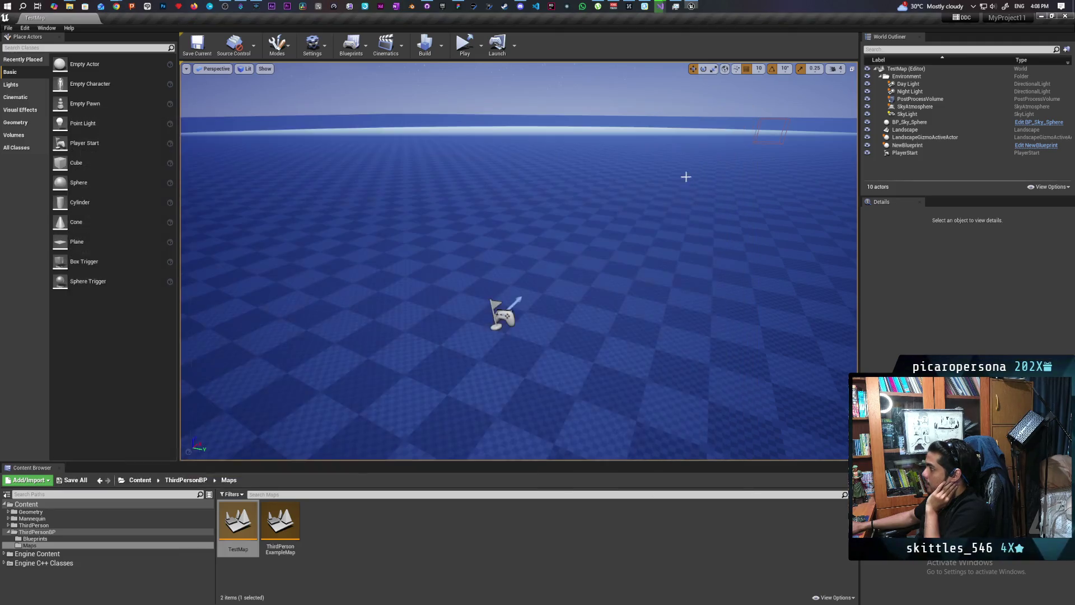
mouse_move(615, 207)
right_down()
mouse_move(560, 213)
mouse_move(810, 180)
right_up()
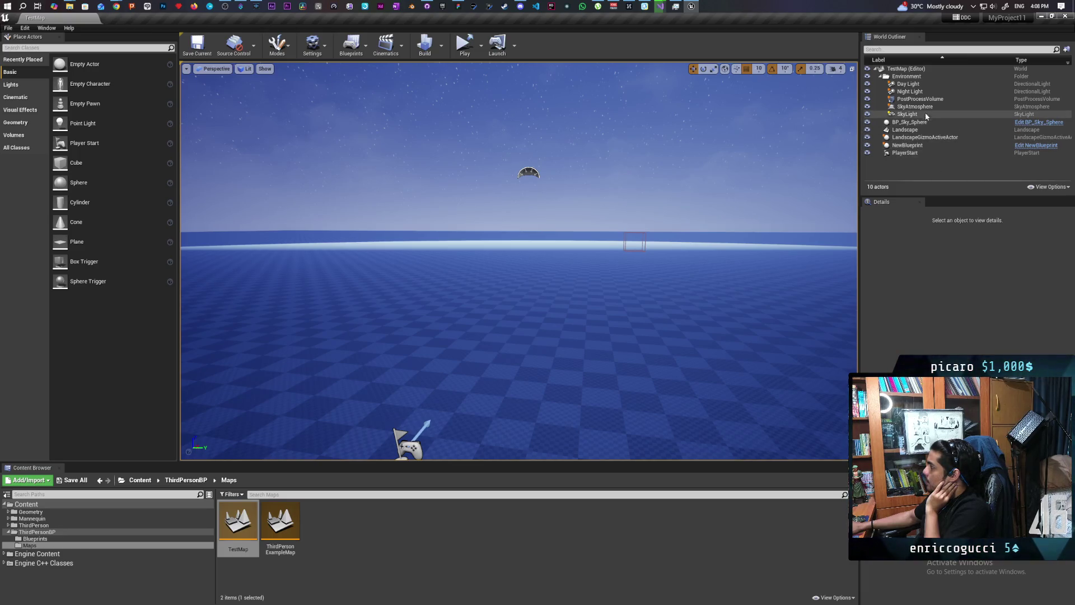
click(919, 145)
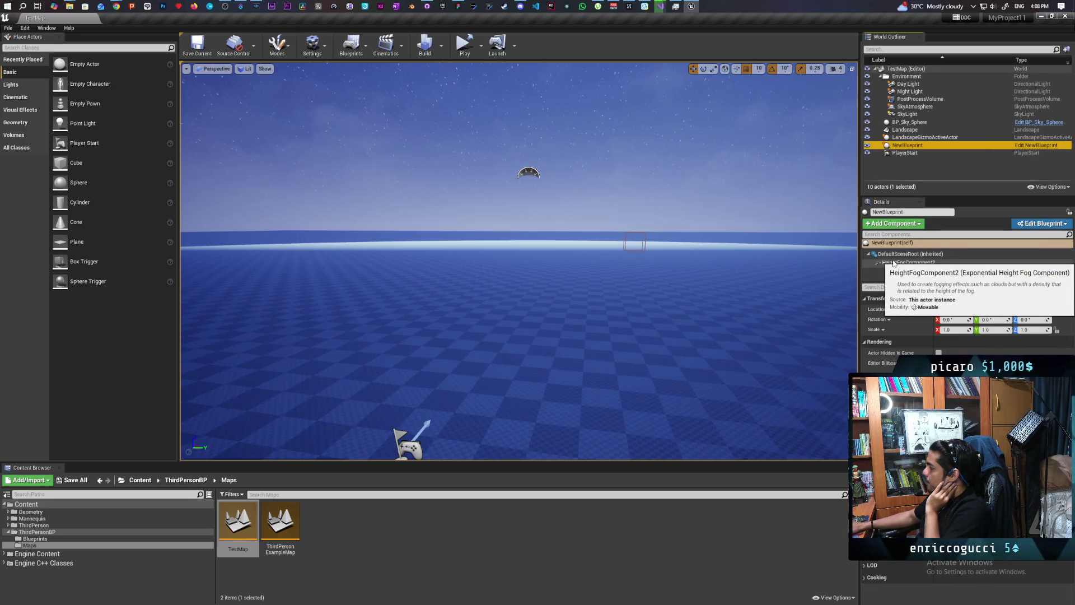
Step: Toggle NewBlueprint's fog on and off repeatedly, then tick Actor Hidden In Game and start Play
click(868, 146)
click(868, 146)
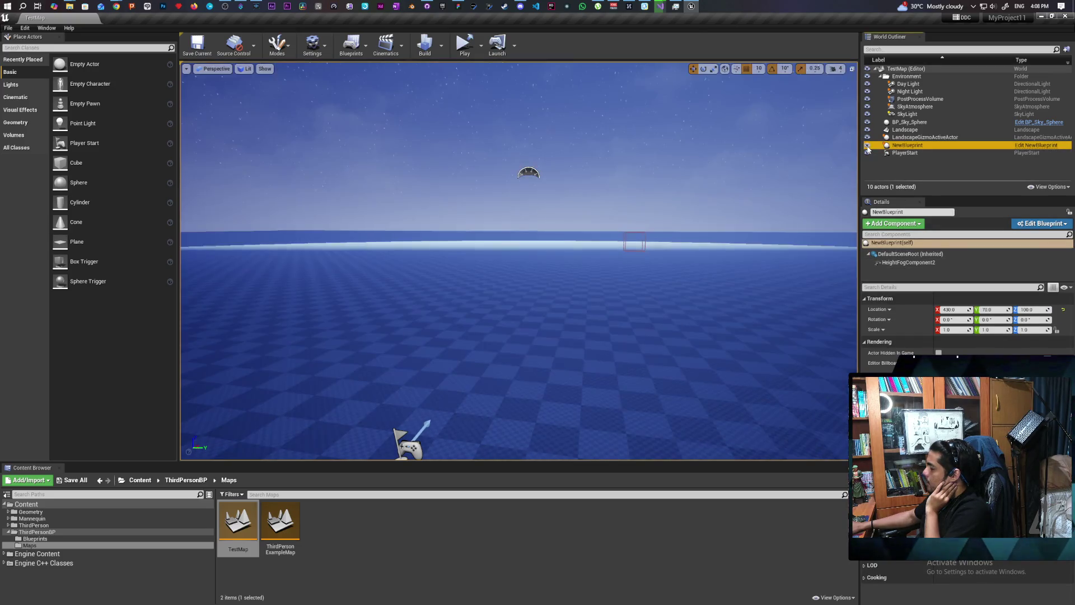
click(868, 146)
click(868, 146)
click(868, 146)
click(868, 146)
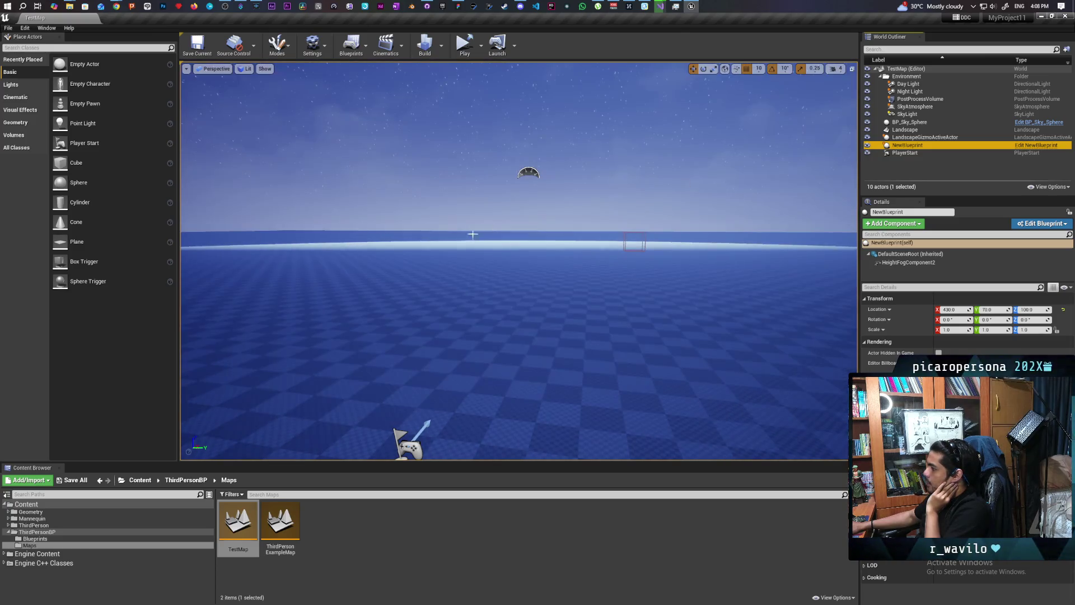
click(867, 147)
click(868, 146)
click(868, 146)
click(868, 146)
click(868, 146)
click(867, 147)
click(868, 146)
click(867, 146)
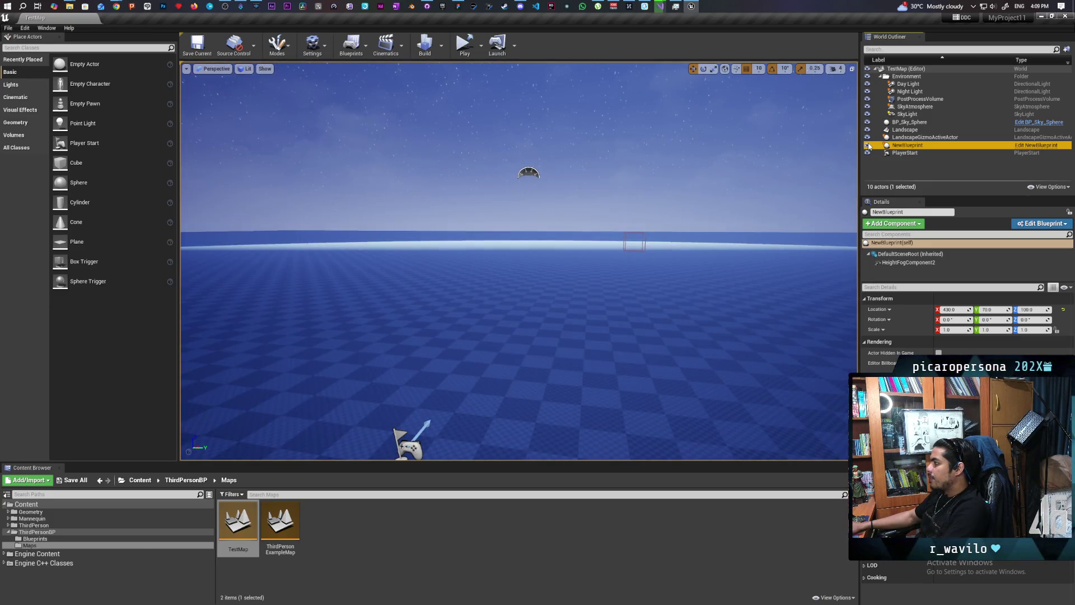
click(867, 146)
click(868, 146)
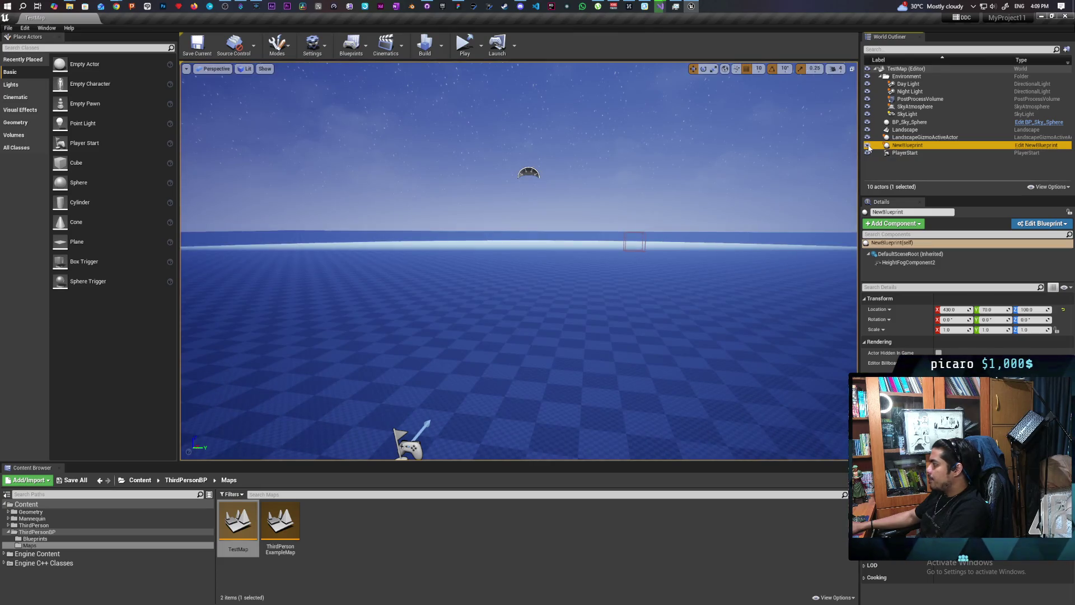
click(868, 146)
click(868, 146)
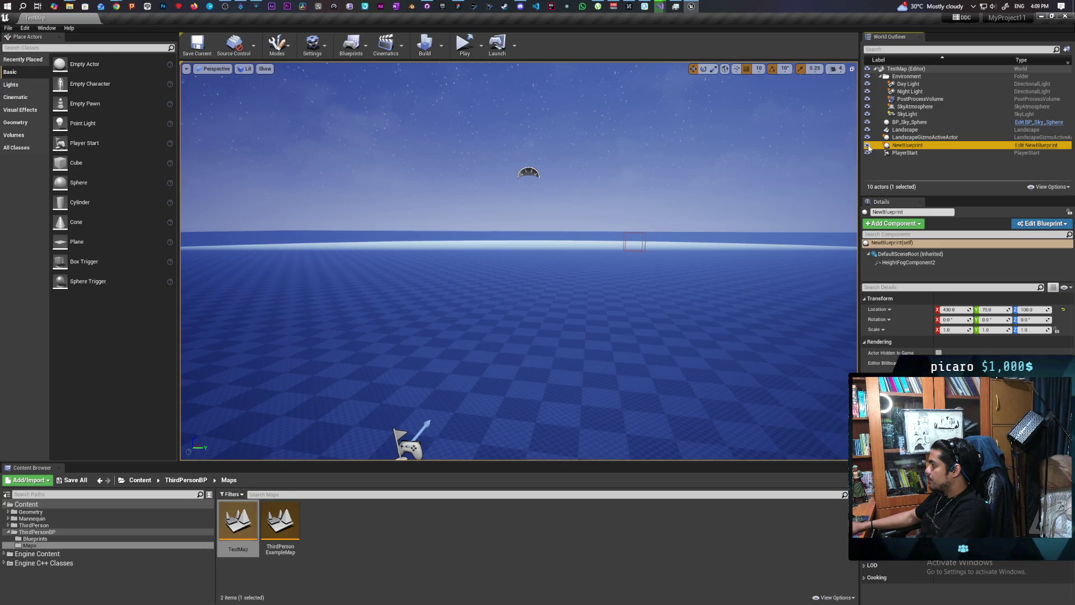
click(868, 146)
click(868, 146)
click(868, 146)
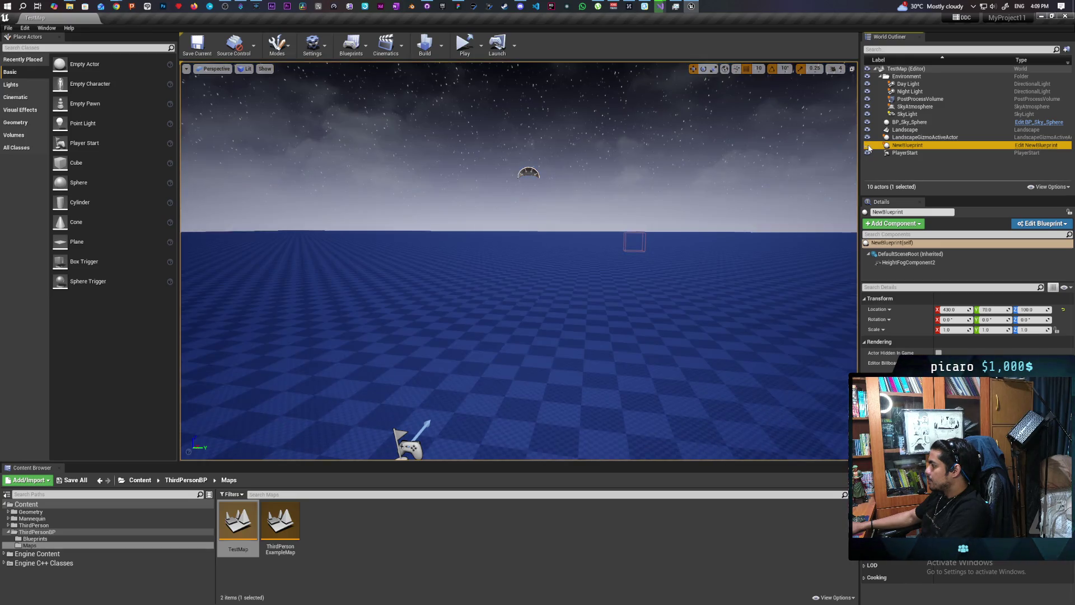
click(868, 146)
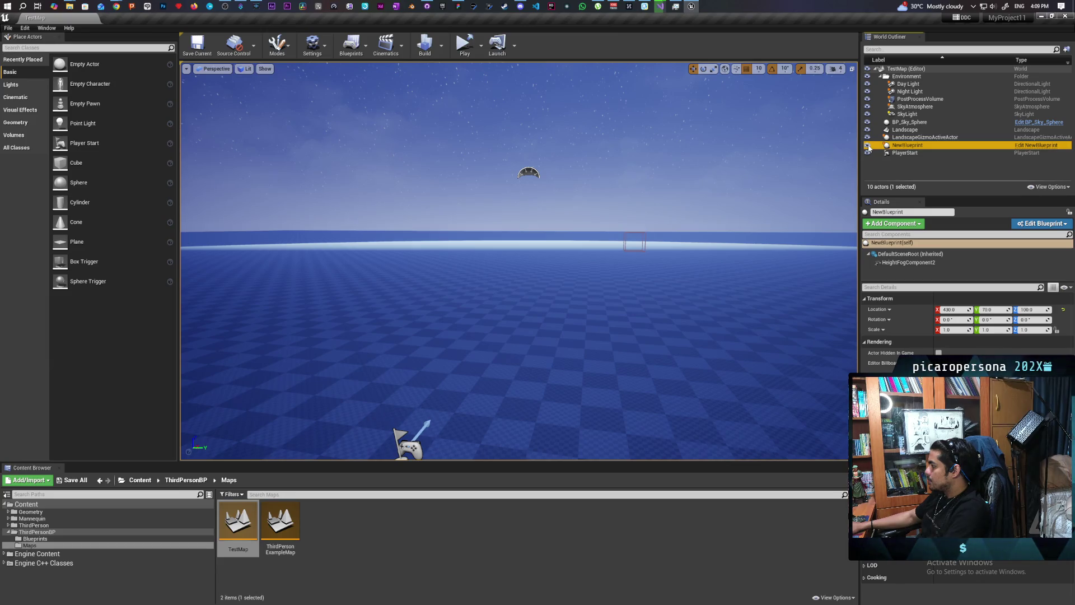
click(867, 146)
click(464, 43)
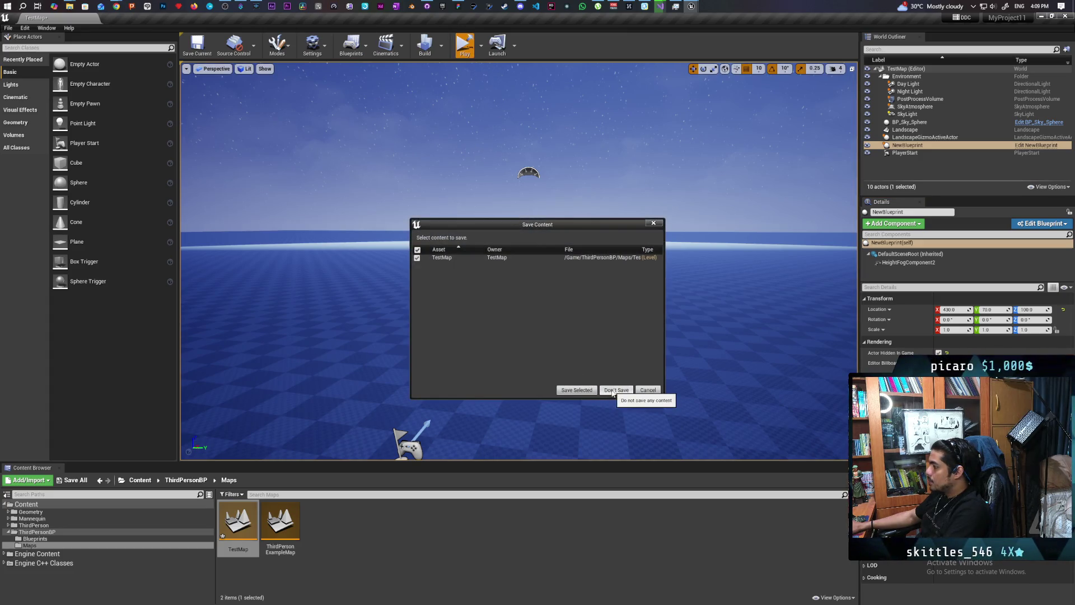
Step: Play without saving the level and turn on the frame-rate readout from the console
click(613, 390)
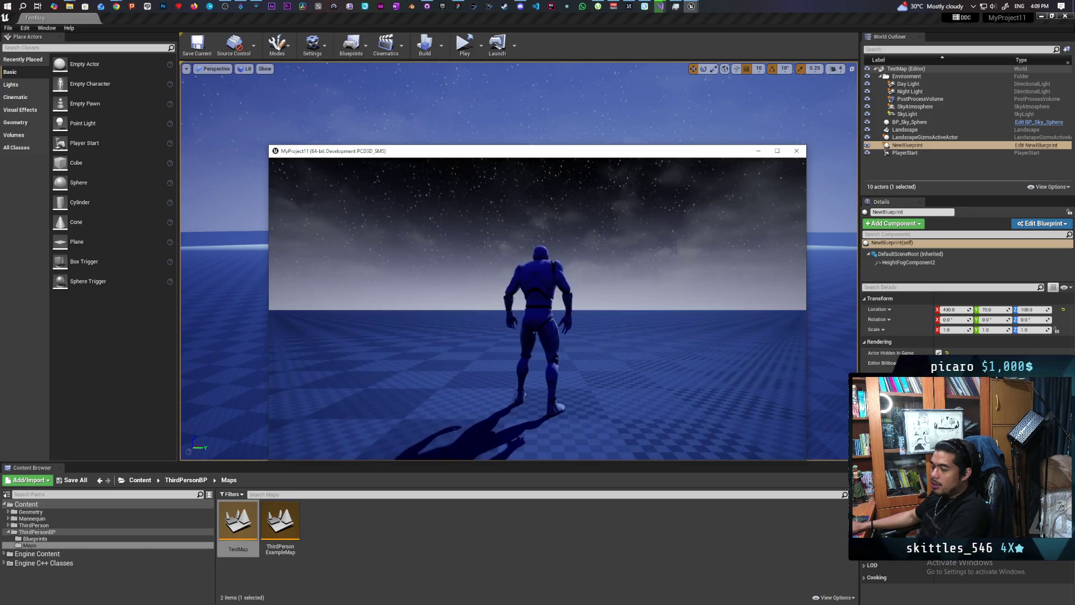
key(grave)
key(Up)
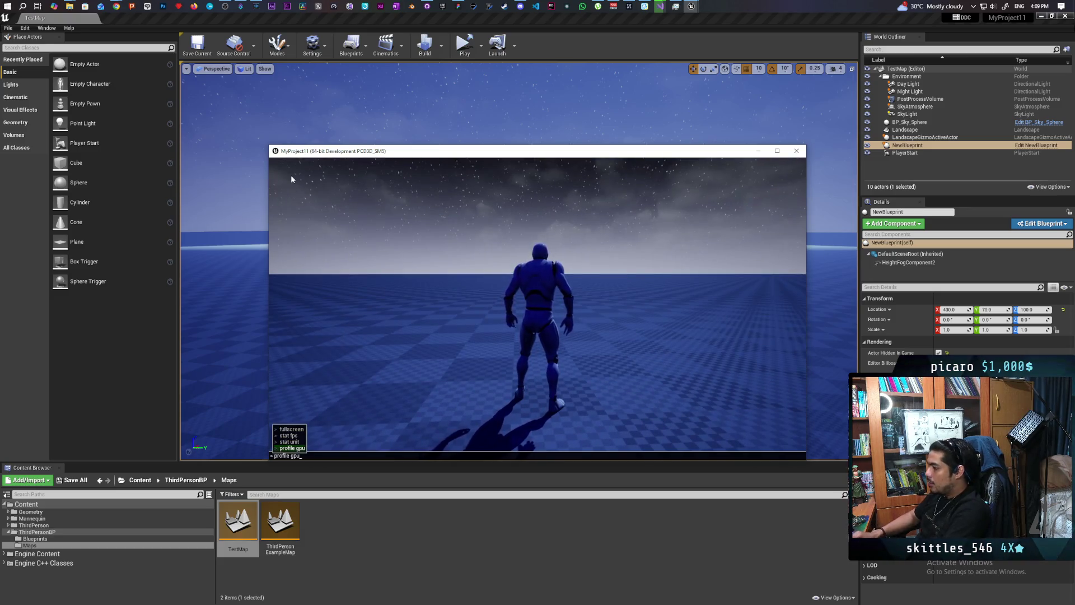
key(Up)
key(Return)
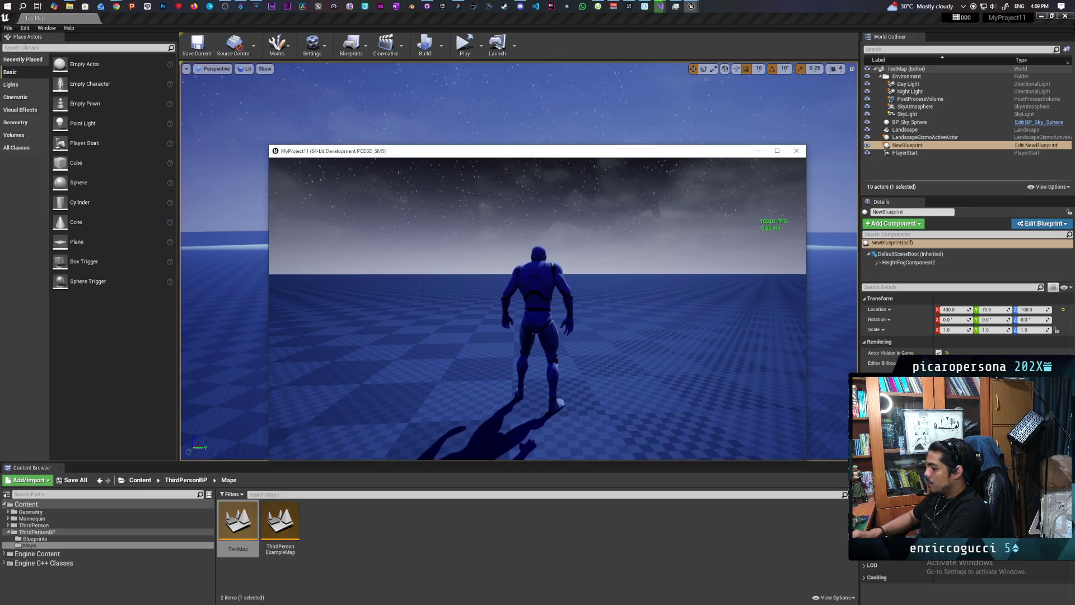
Step: Run a GPU profile capture, close the profiler, and show 'stat unit' frame timing
key(grave)
key(Up)
key(Return)
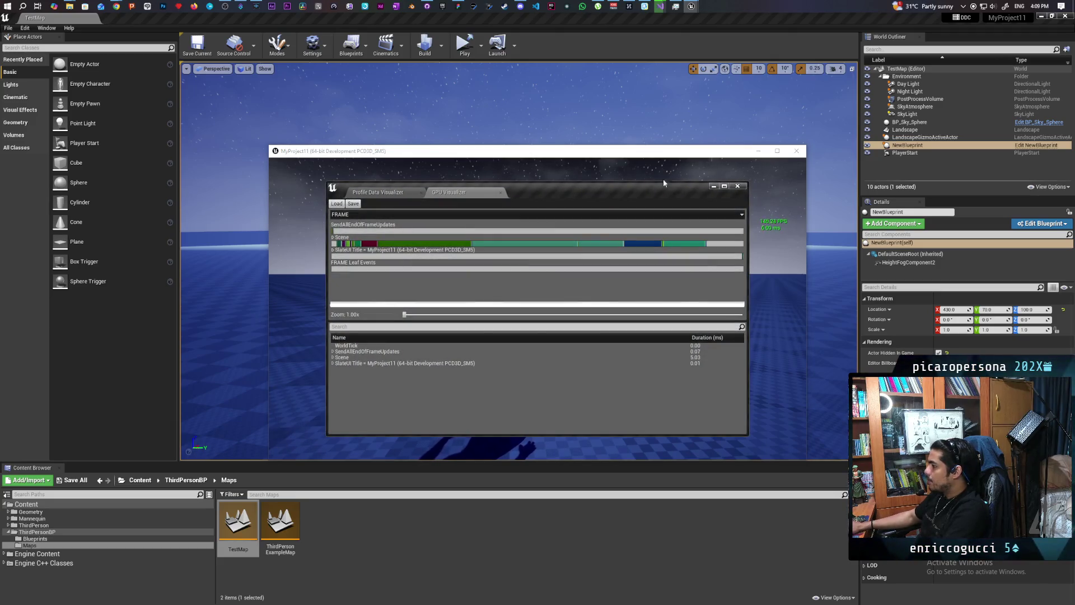
click(739, 187)
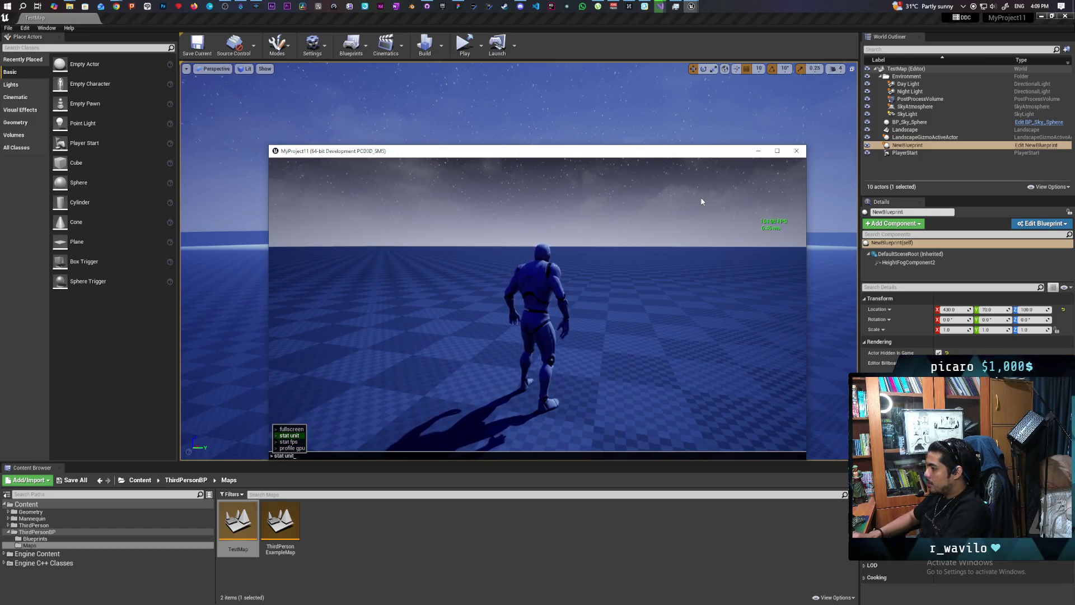
key(Up)
key(Return)
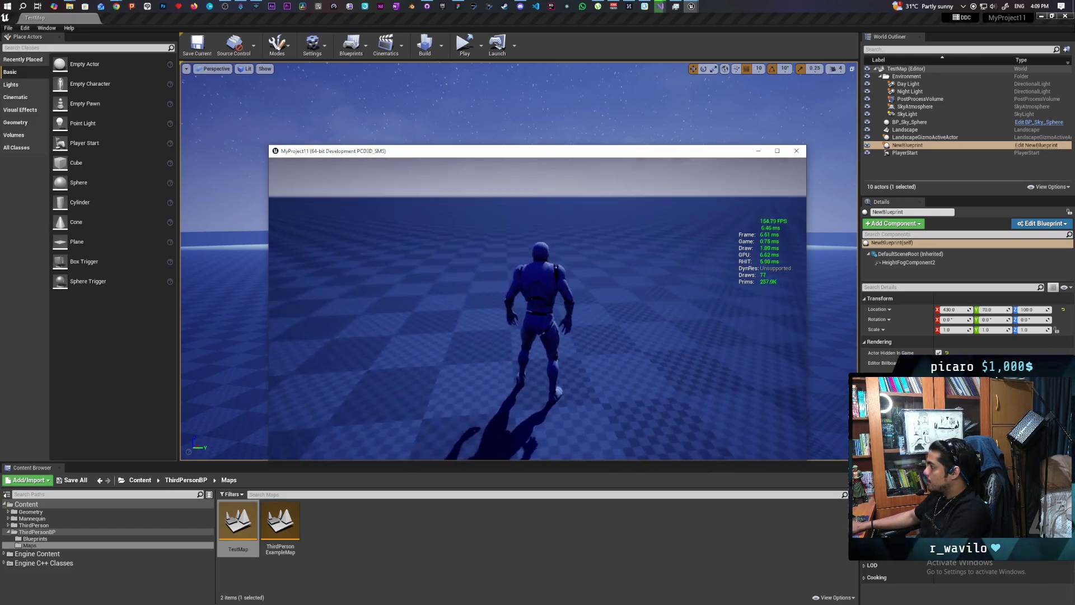
Step: Run the character around with WASD, exit with Esc, and make NewBlueprint visible in game
key(s)
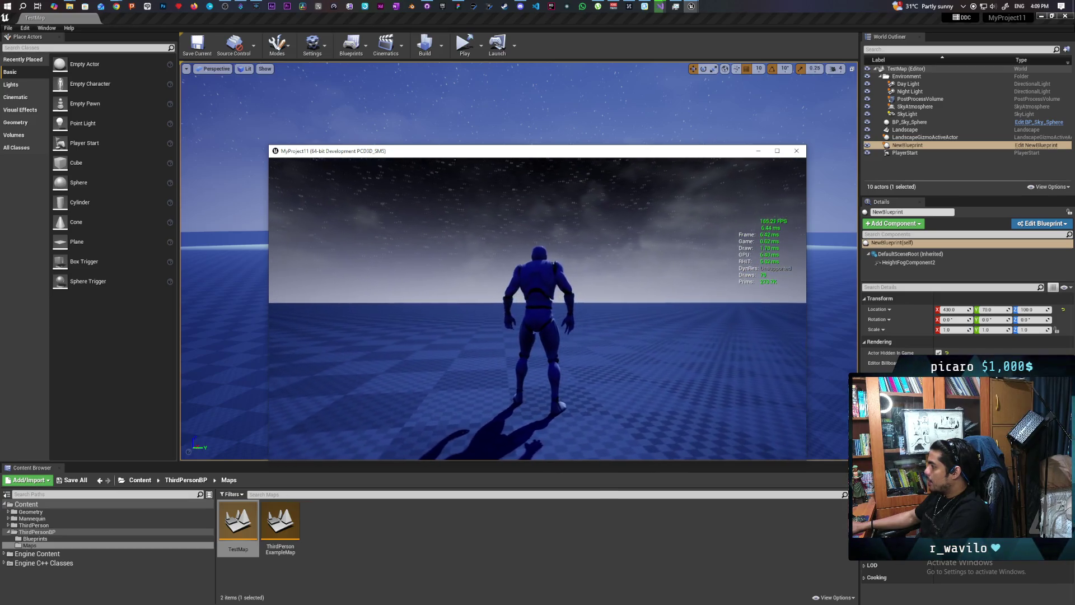
key(w)
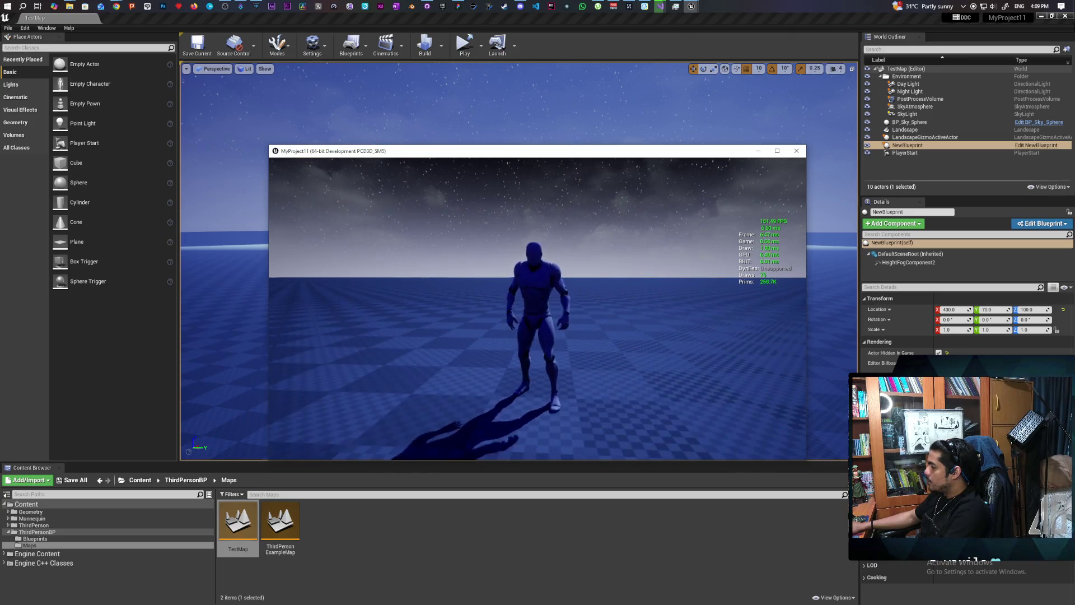
key(a)
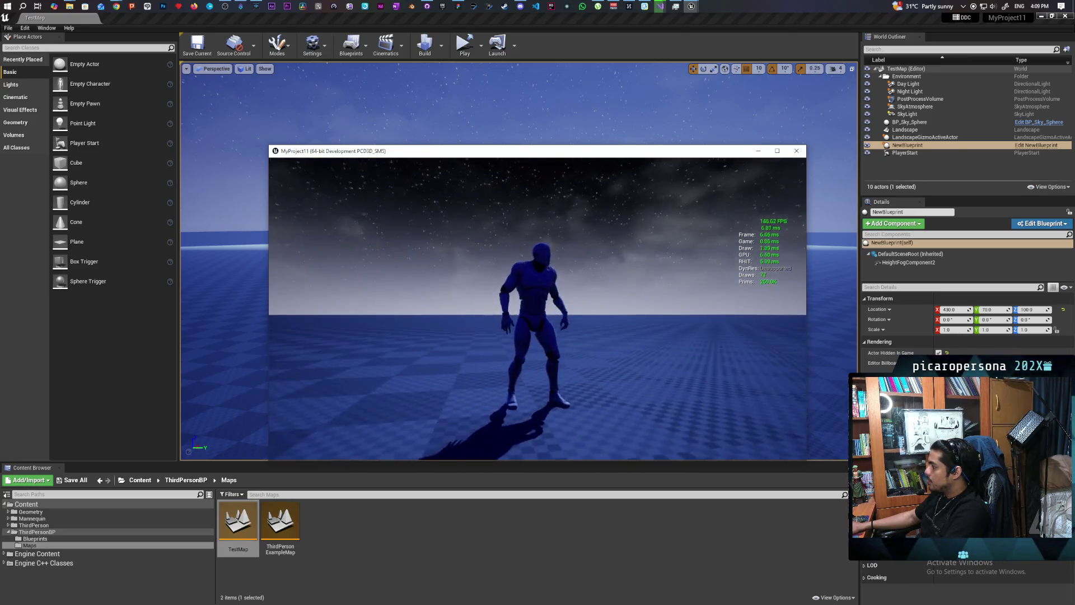
key(w)
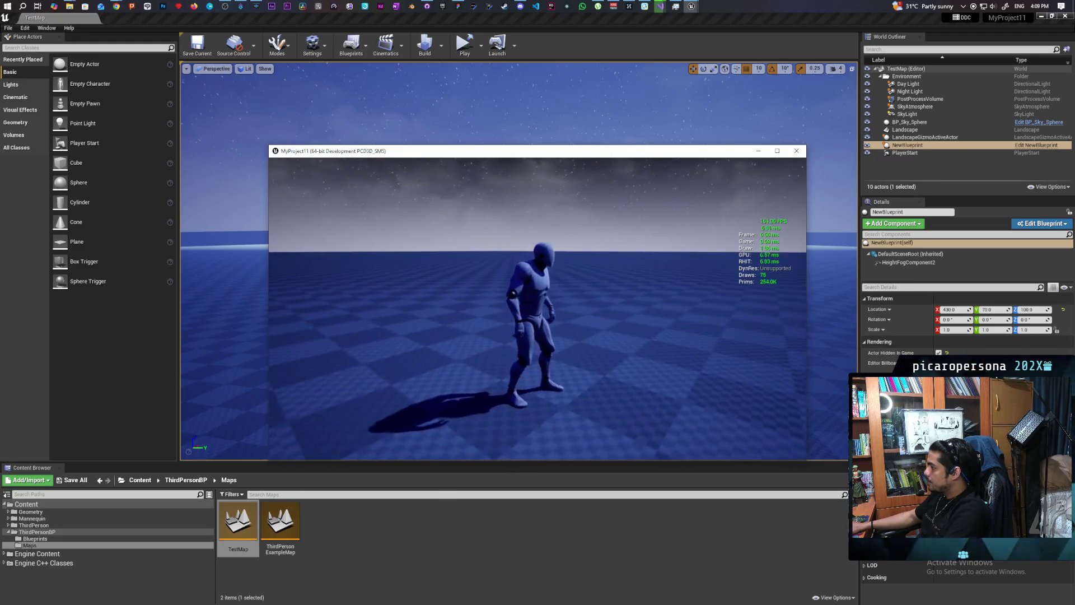
key(d)
key(s)
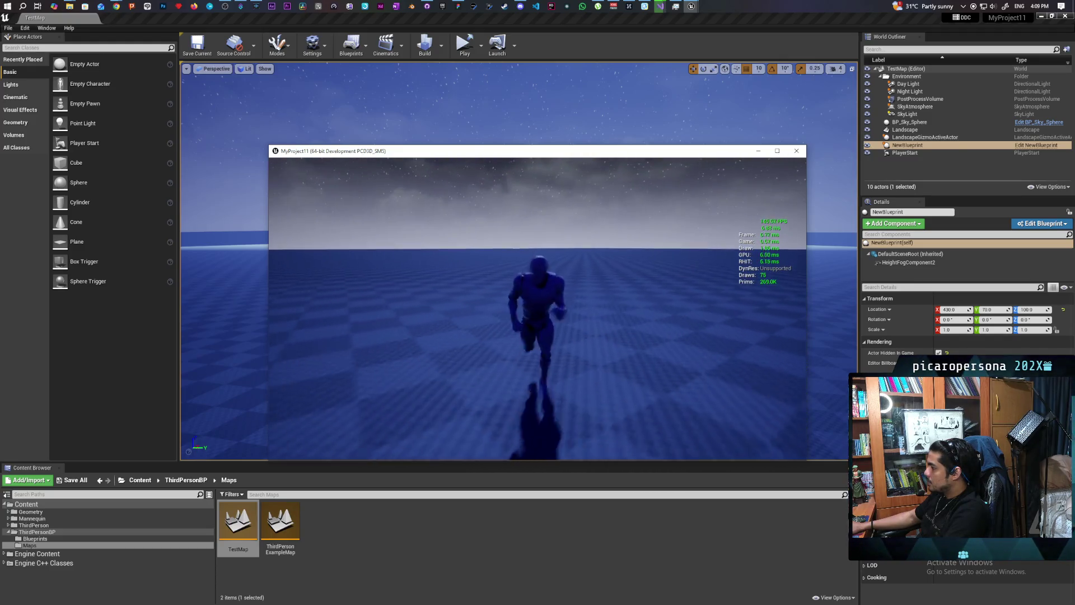
key(a)
key(w)
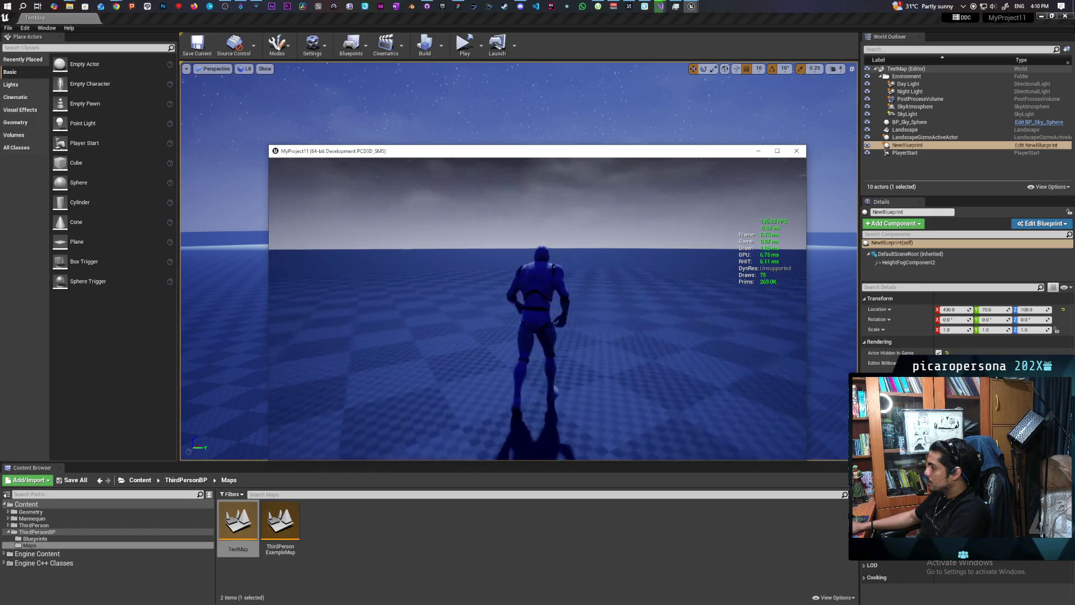
key(d)
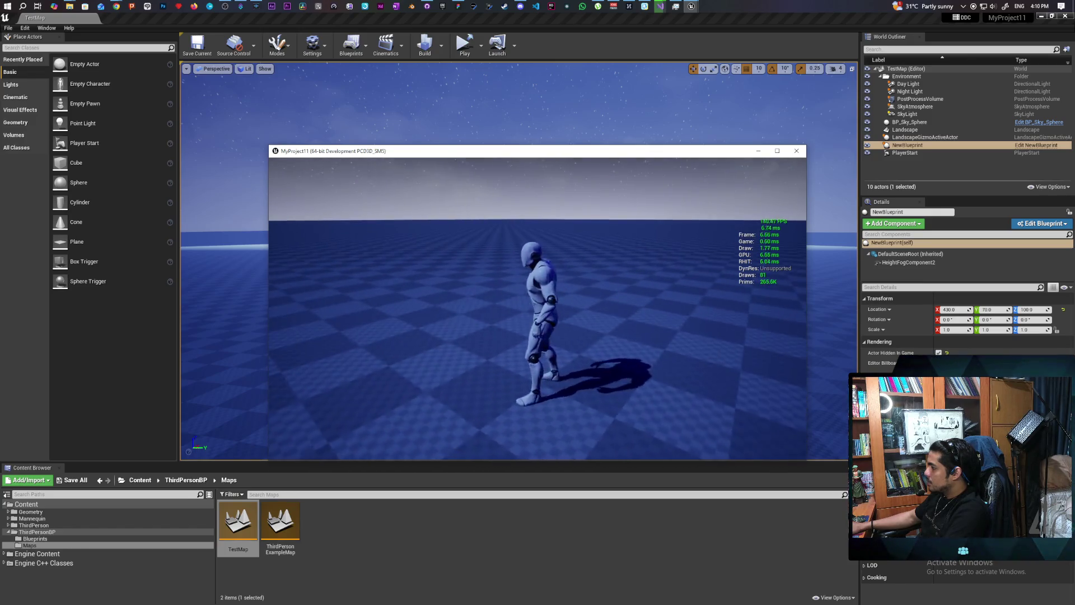
key(w)
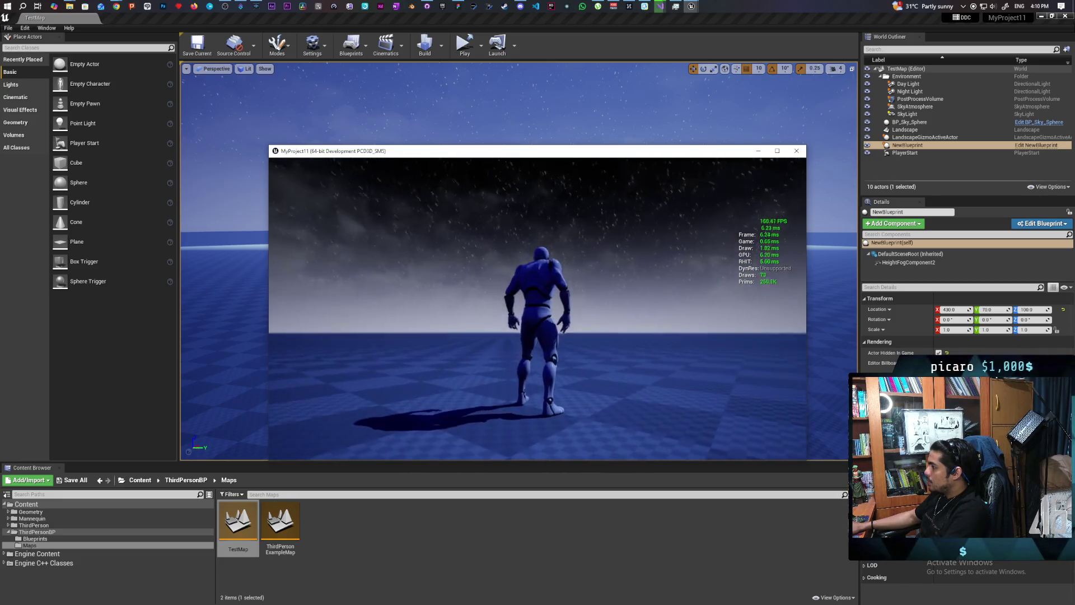
key(Escape)
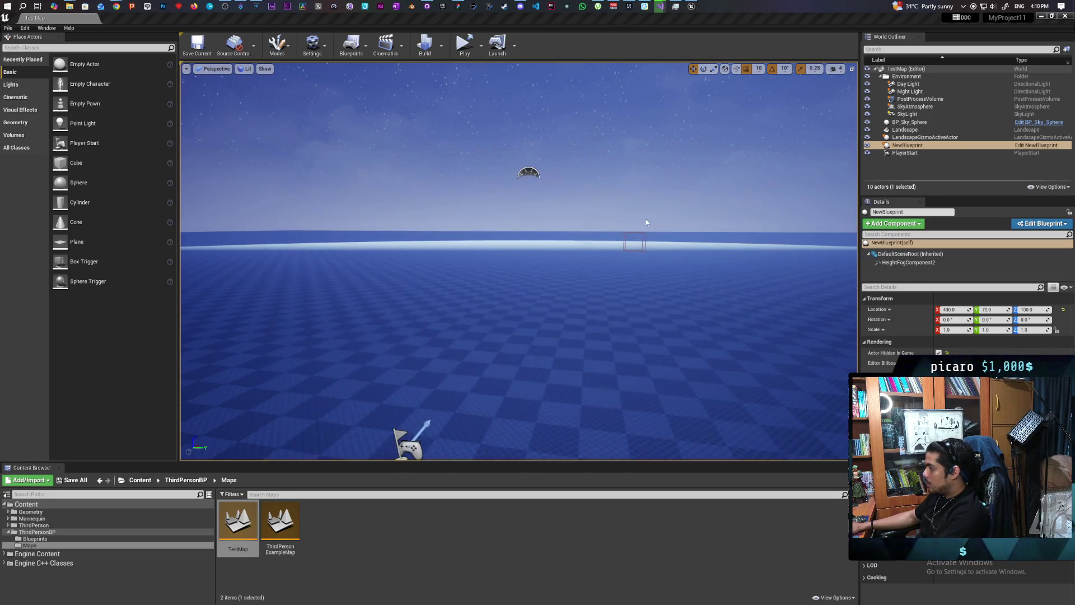
click(938, 352)
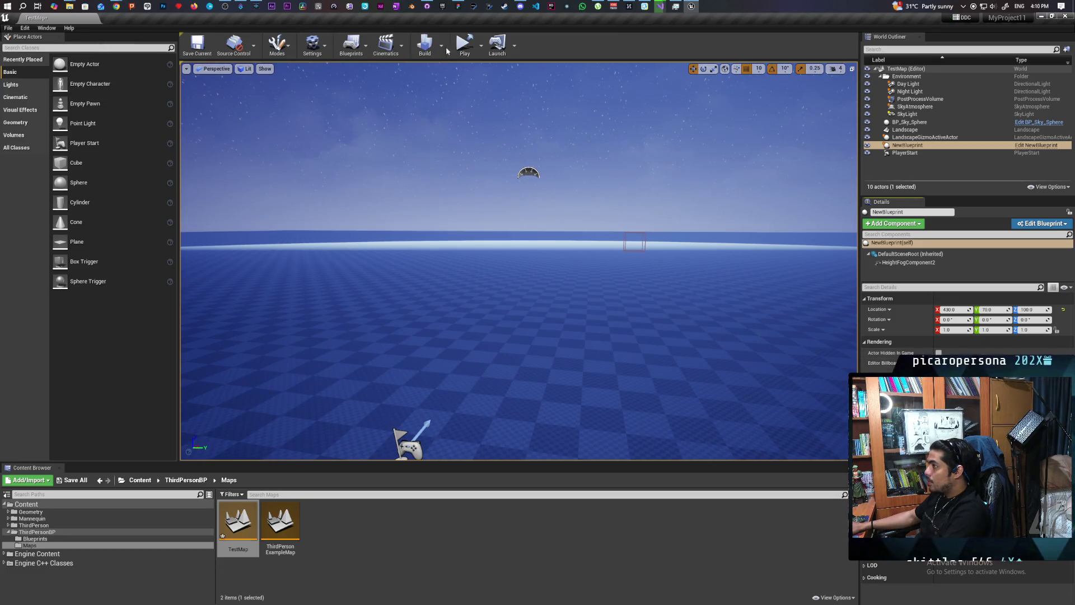
Step: Save TestMap, play it standalone running the character with WASD, then exit with Esc
click(461, 50)
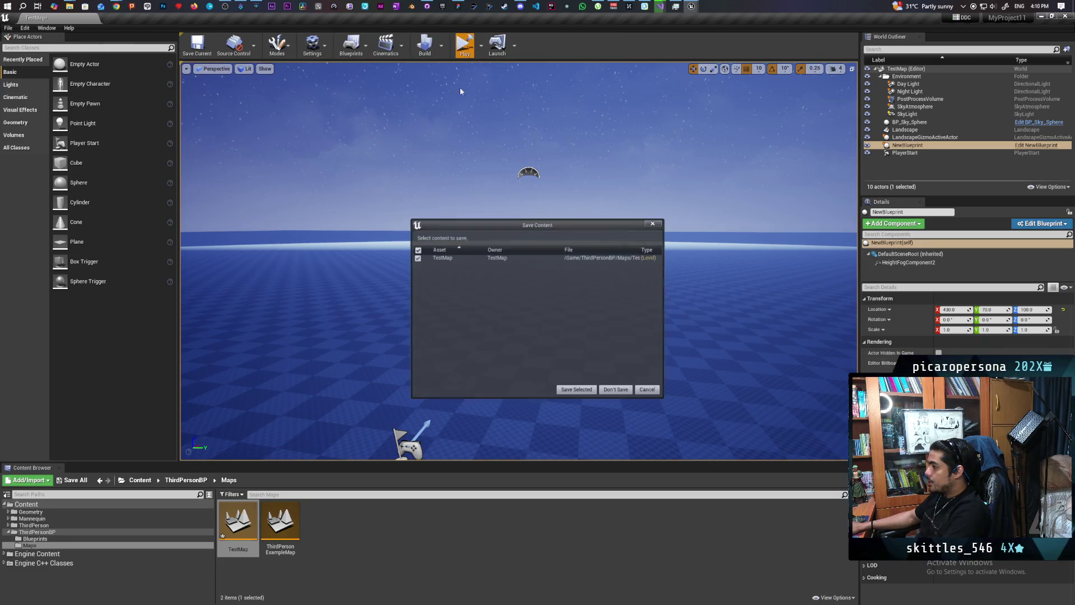
click(576, 390)
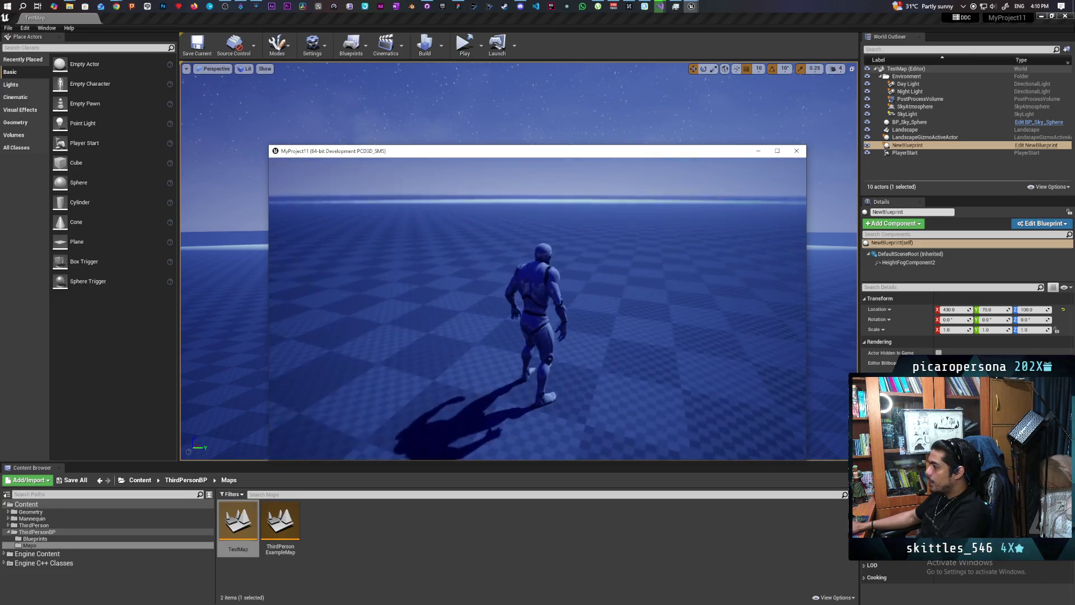
key(s)
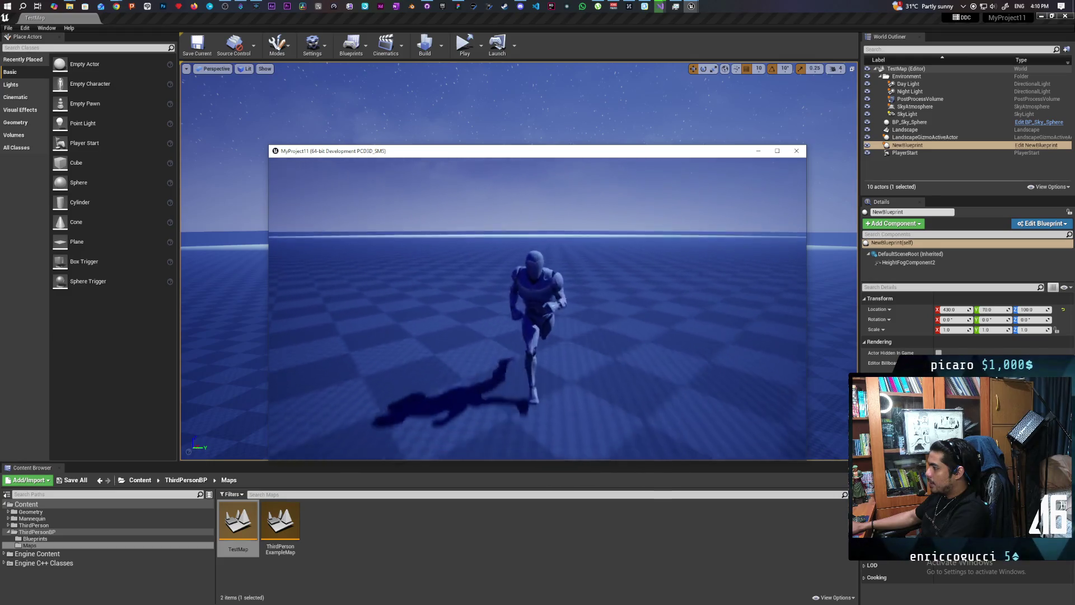
key(w)
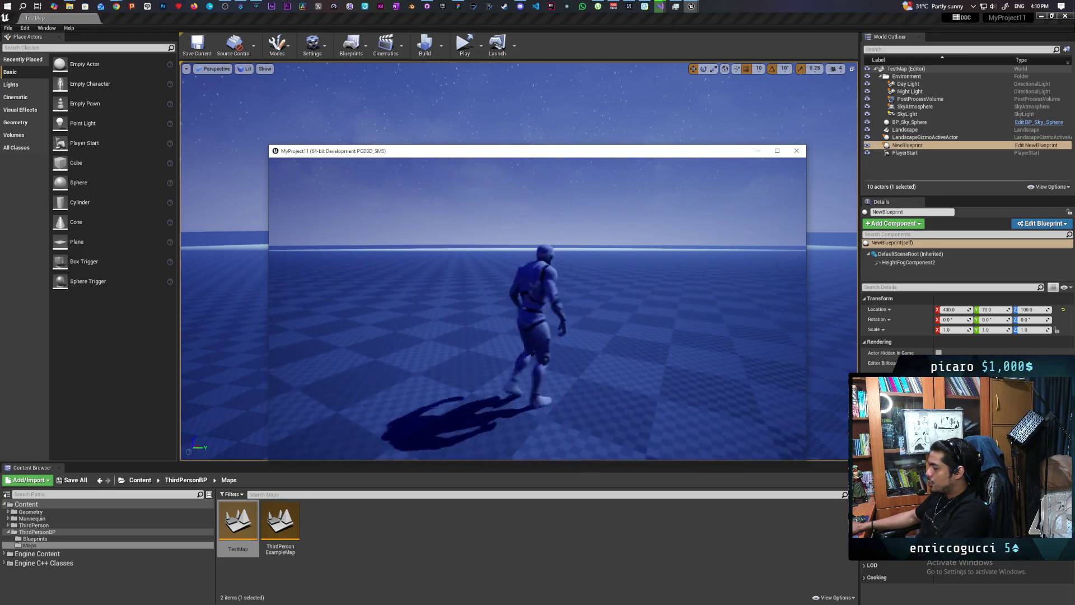
key(a)
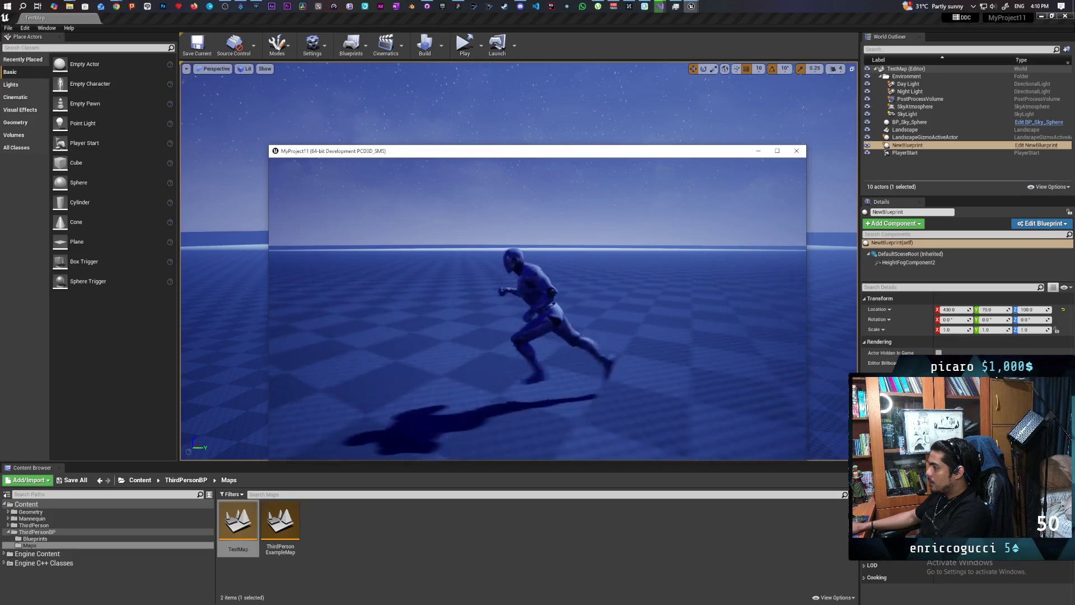
key(d)
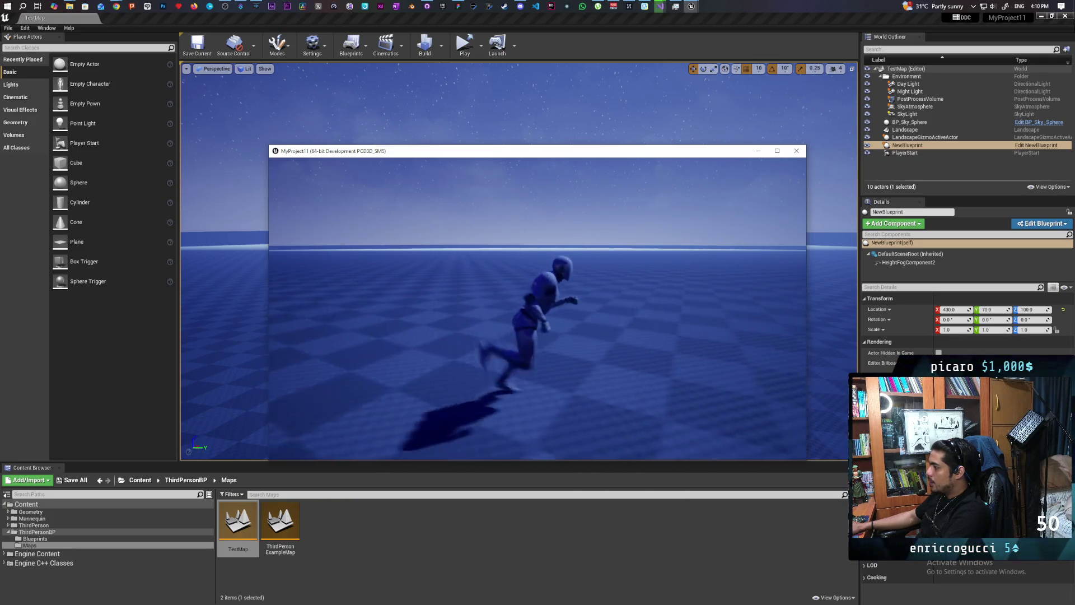
key(a)
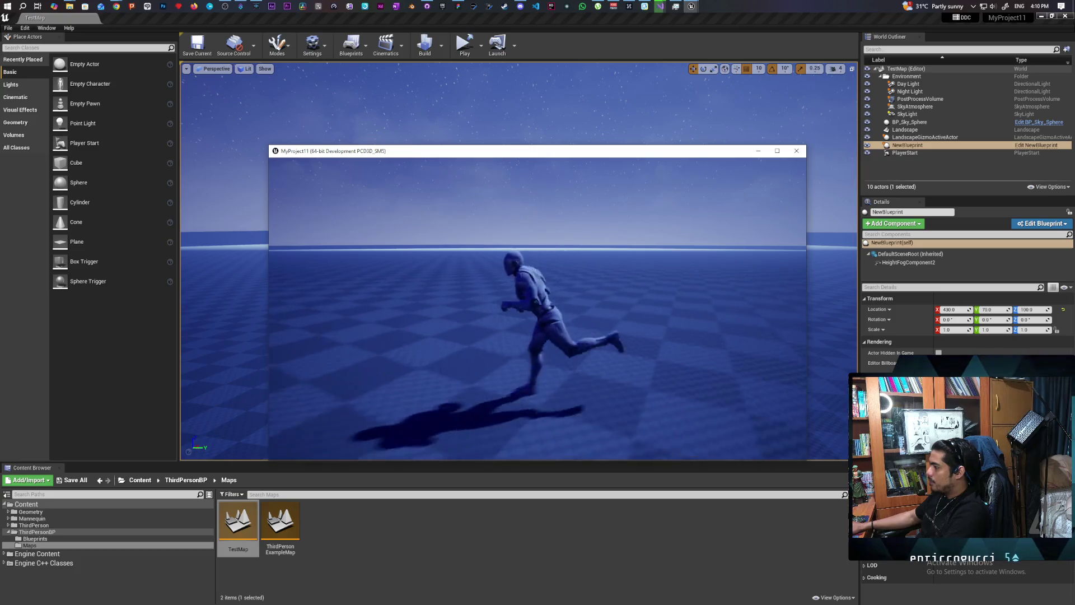
key(w)
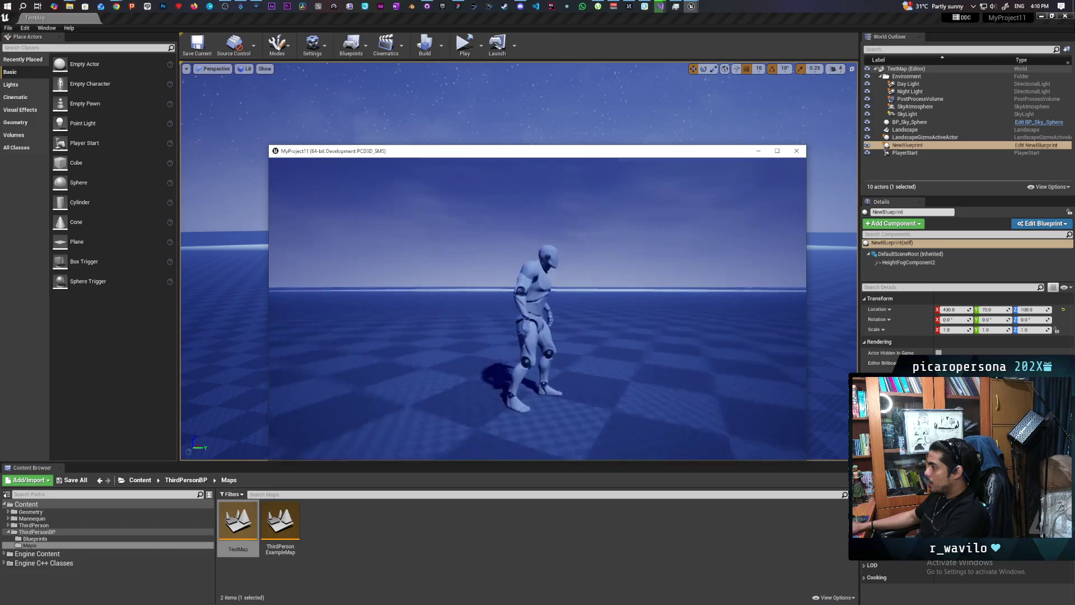
key(w)
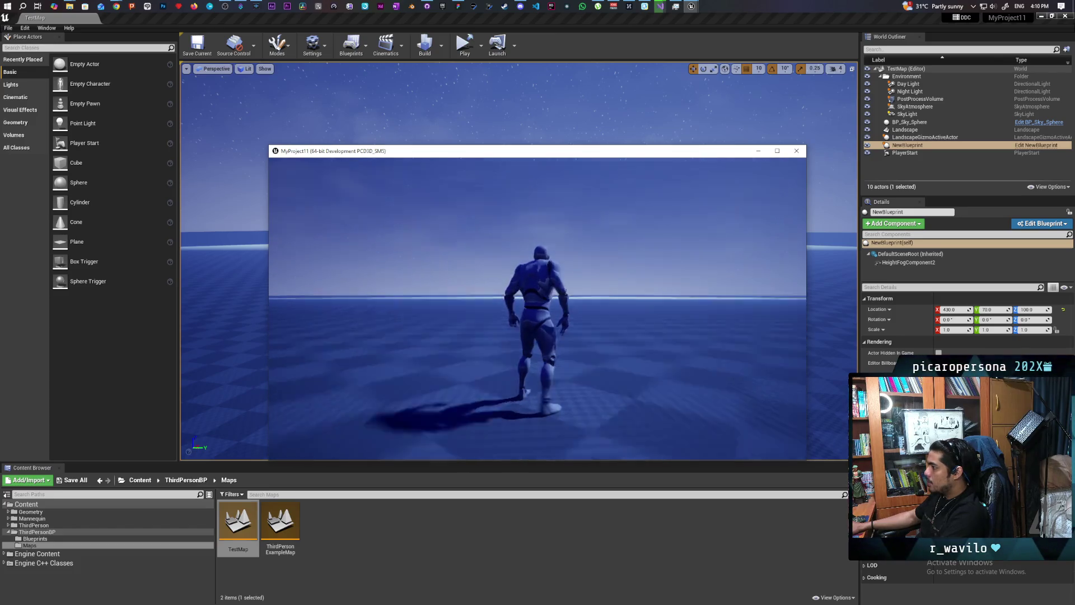
key(d)
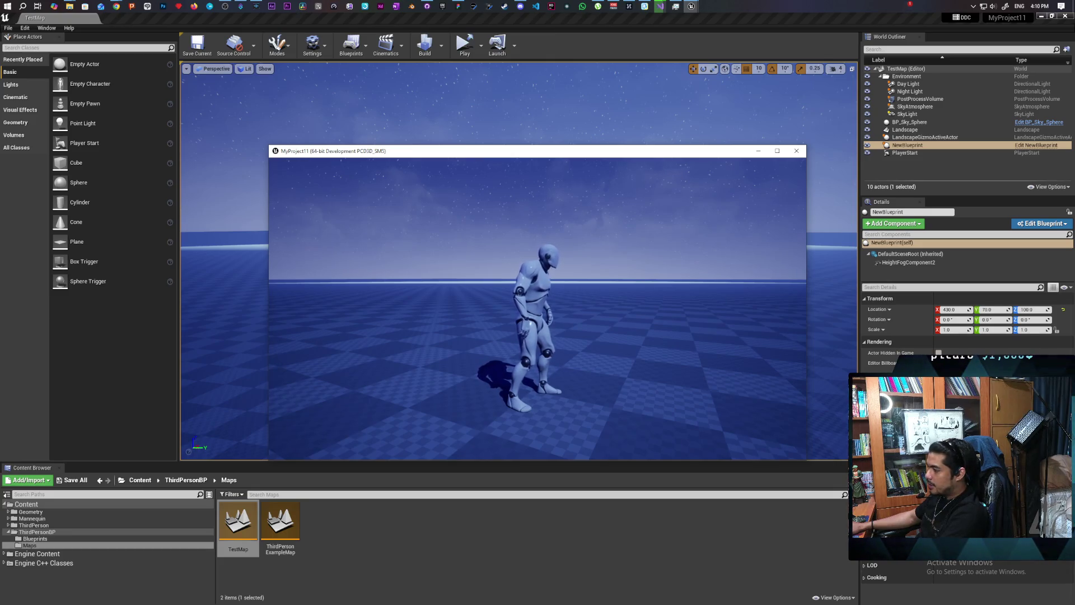
key(w)
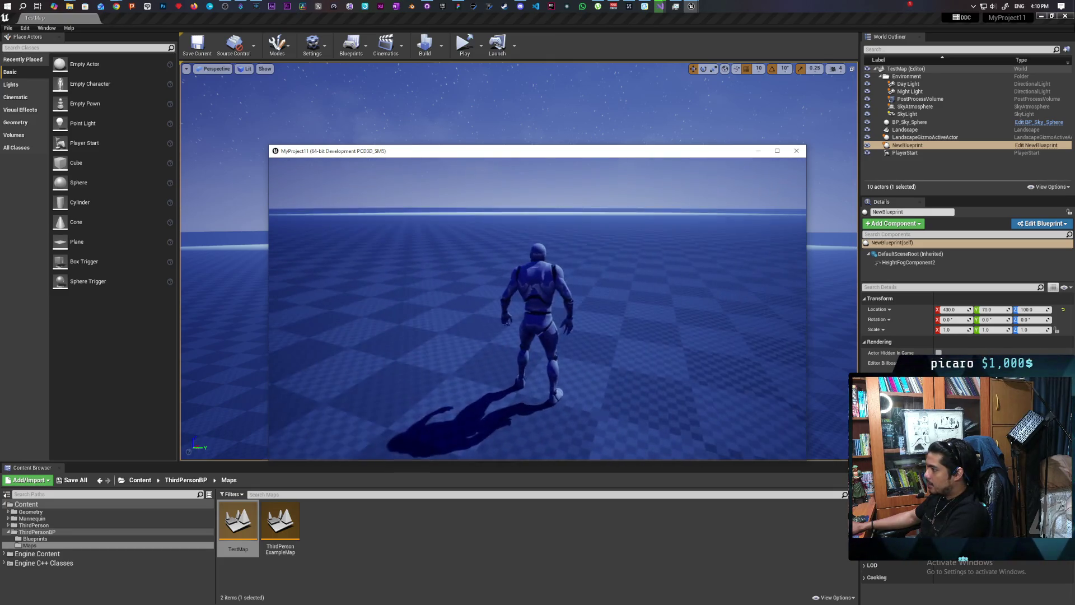
key(Escape)
right_drag(500, 223, 496, 288)
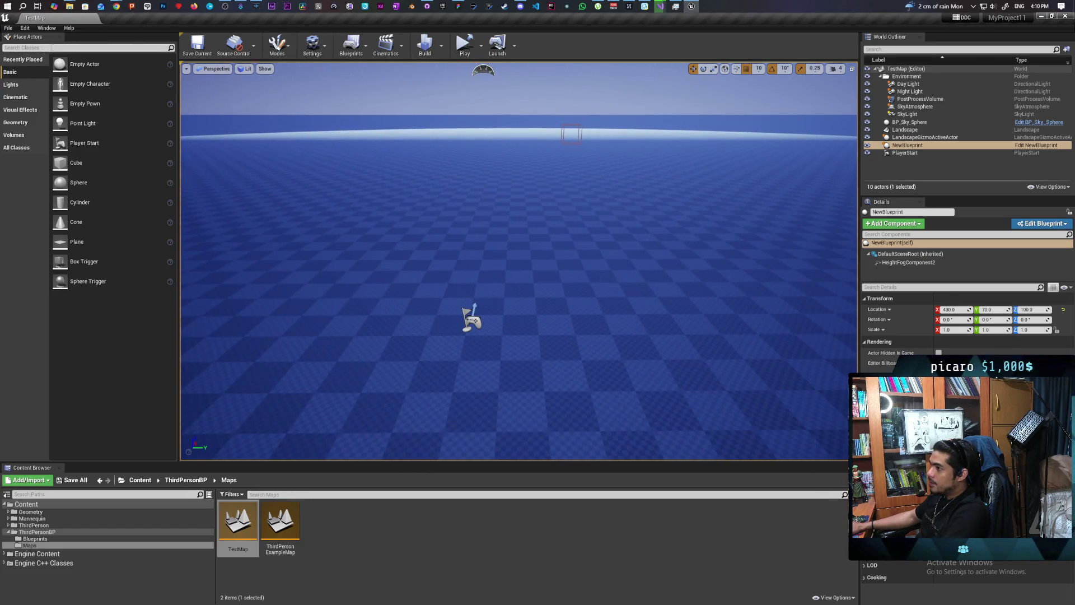
Step: Place a cube at height 150 and Alt-drag raised copies along X into four rising steps
mouse_move(60, 163)
mouse_down()
mouse_move(480, 252)
mouse_move(456, 247)
mouse_move(448, 260)
mouse_move(458, 262)
mouse_up()
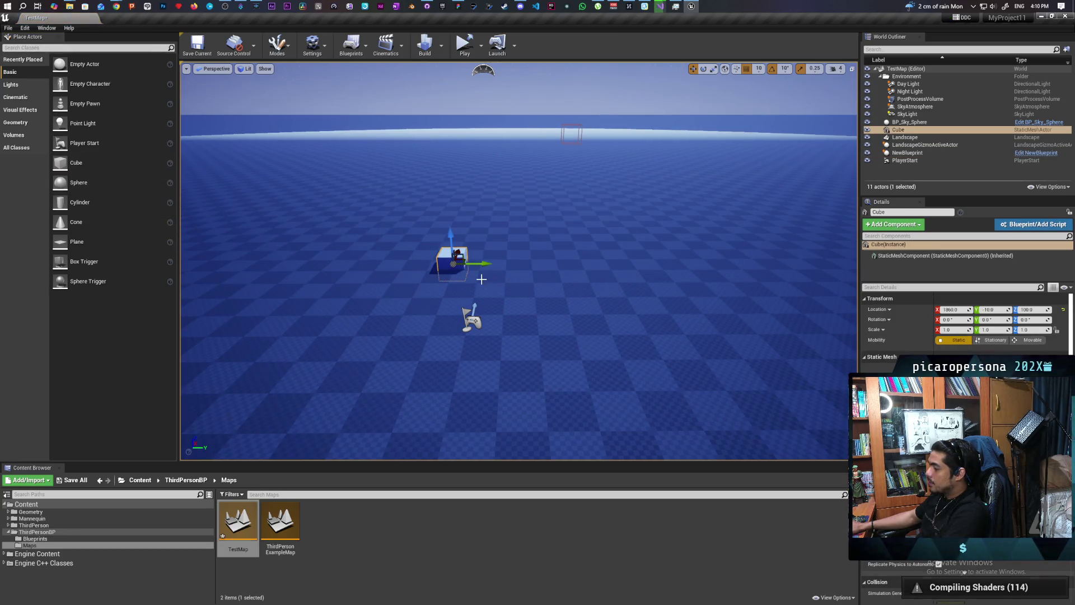
scroll(464, 276, up, 3)
mouse_move(413, 235)
mouse_down()
mouse_move(409, 193)
mouse_move(418, 223)
mouse_move(382, 225)
mouse_up()
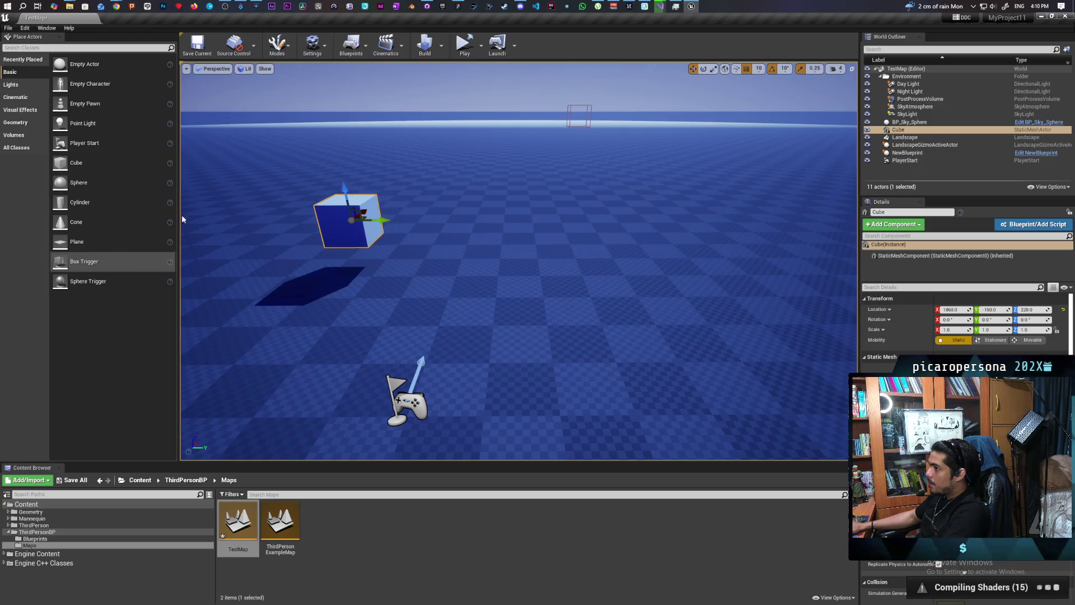
key(f)
right_drag(519, 261, 493, 280)
mouse_move(391, 279)
alt+mouse_down()
mouse_move(515, 274)
mouse_move(504, 277)
mouse_move(483, 209)
mouse_move(602, 224)
mouse_move(581, 161)
alt+mouse_up()
right_drag(582, 161, 650, 163)
mouse_move(470, 196)
alt+mouse_down()
mouse_move(569, 195)
mouse_move(548, 128)
alt+mouse_up()
mouse_move(548, 128)
right_down()
mouse_move(511, 108)
mouse_move(408, 199)
right_up()
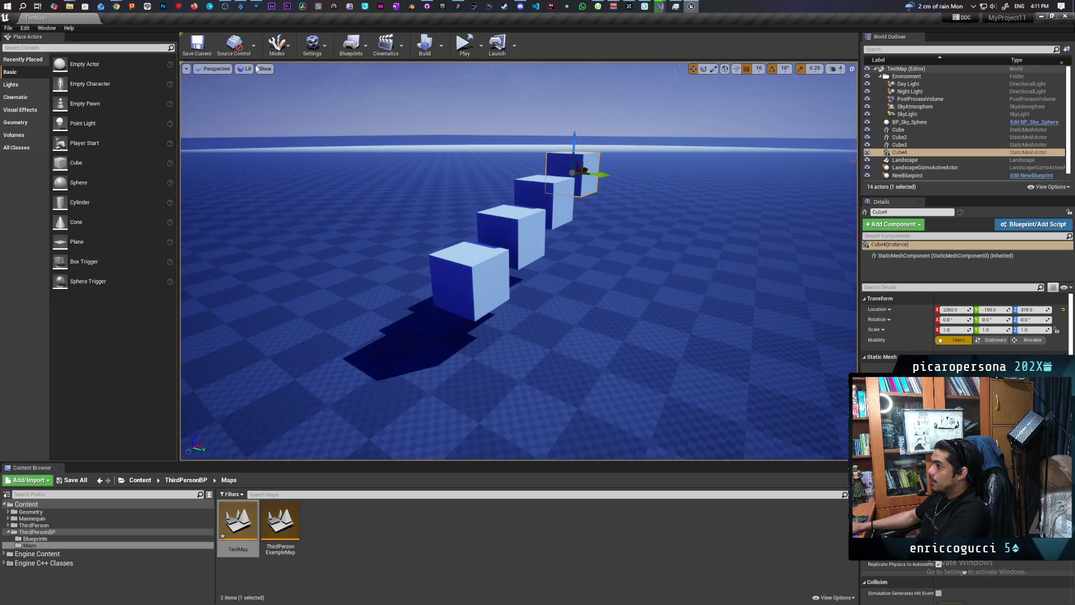
Step: Save TestMap, launch the standalone game, and run the character past the cube stairs
key(ctrl+shift+s)
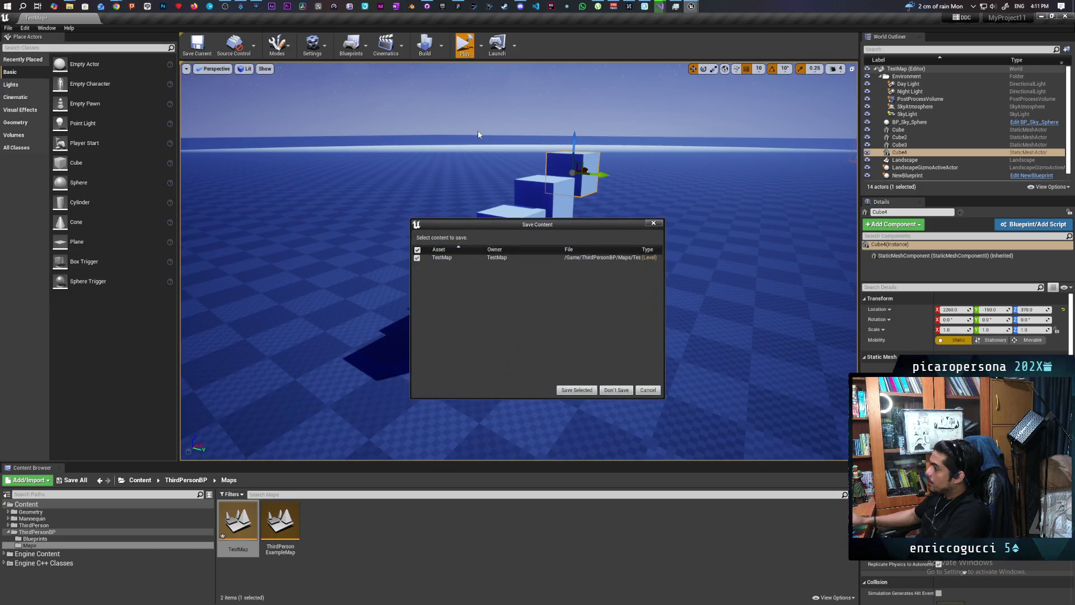
click(575, 390)
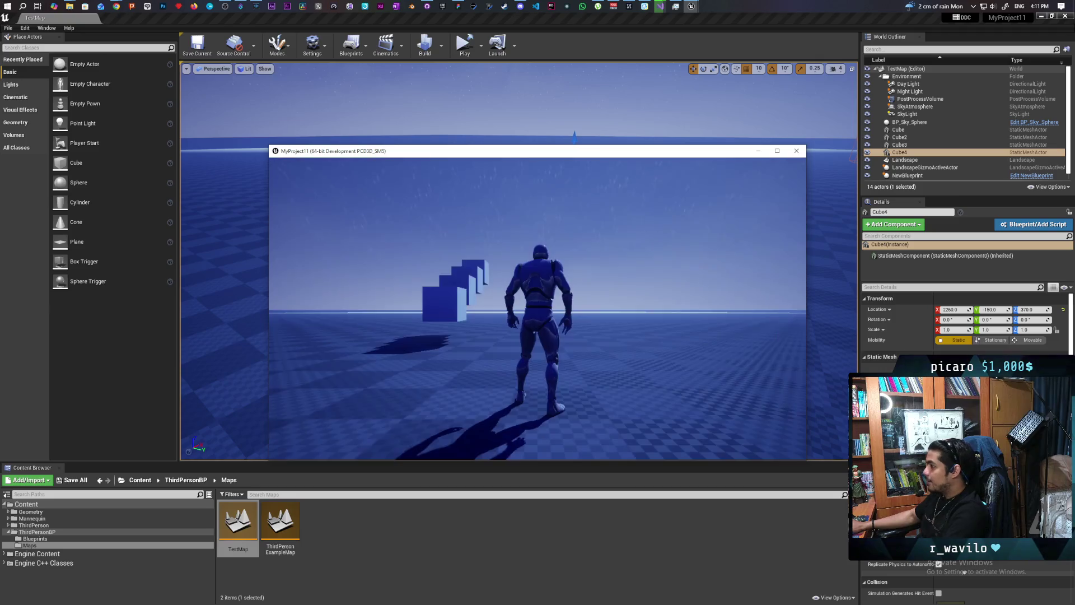
key(w)
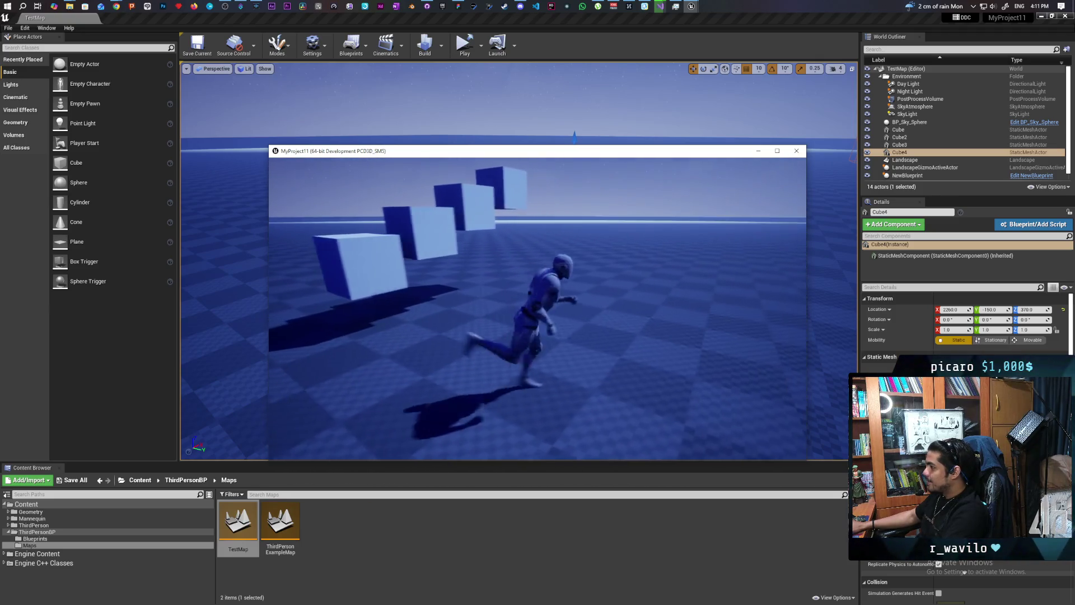
key(w)
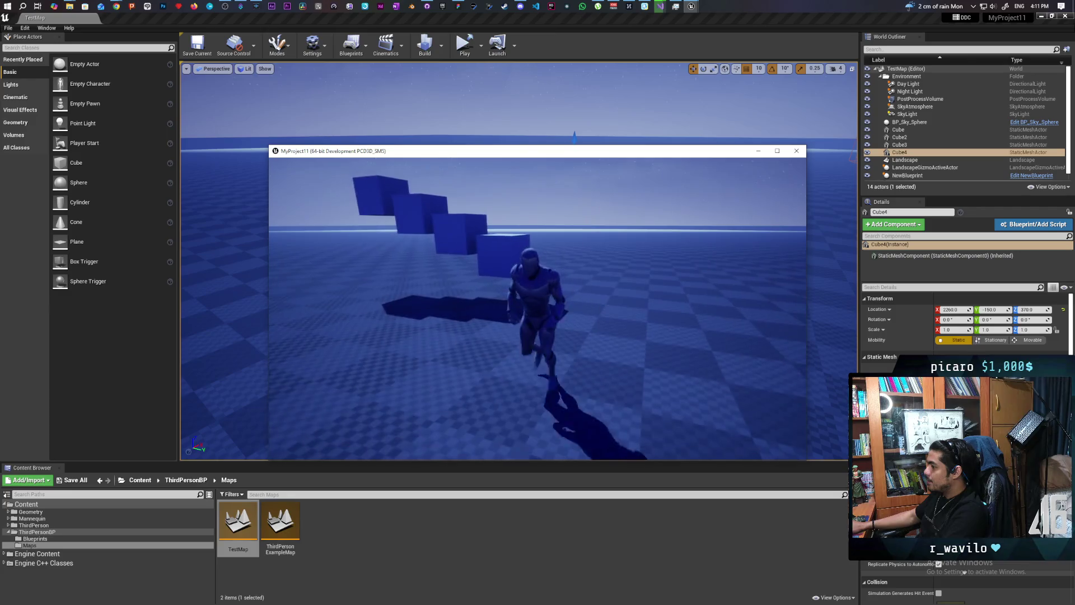
key(w)
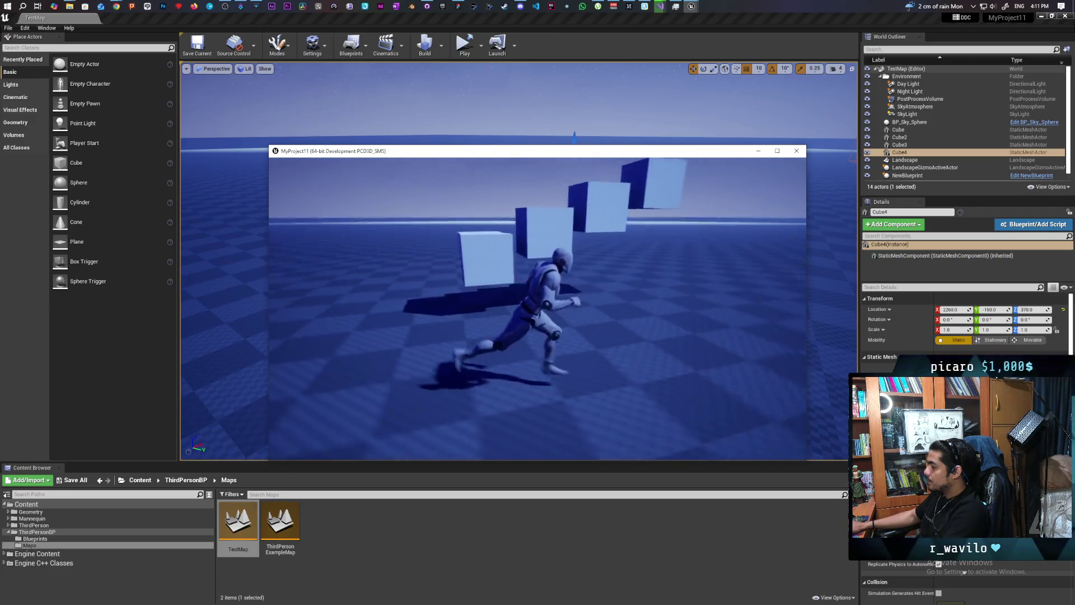
key(w)
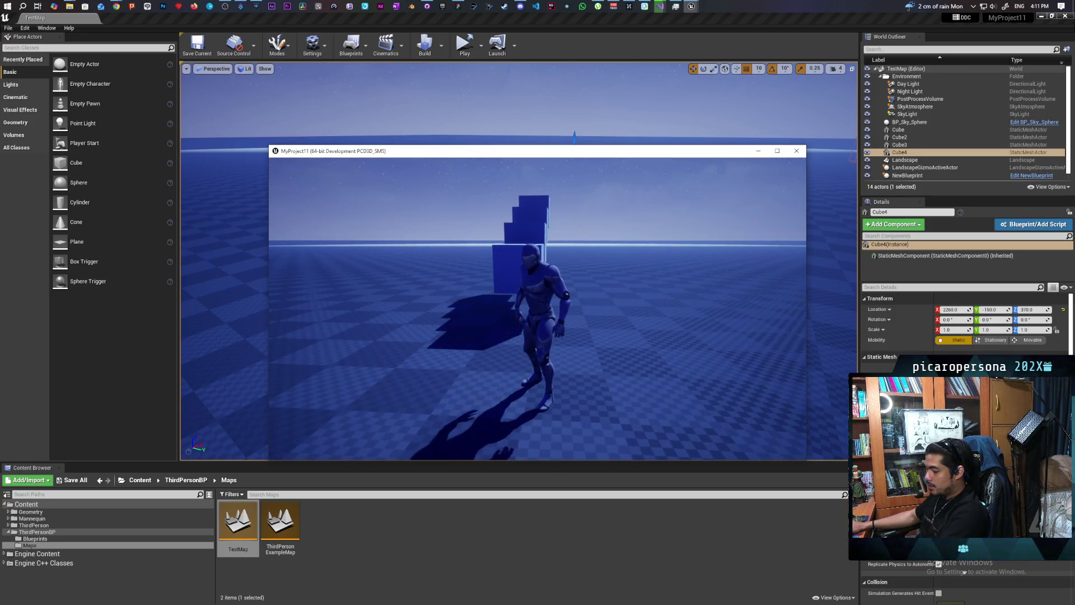
key(Escape)
mouse_move(536, 229)
mouse_down()
mouse_move(536, 263)
mouse_move(560, 285)
mouse_up()
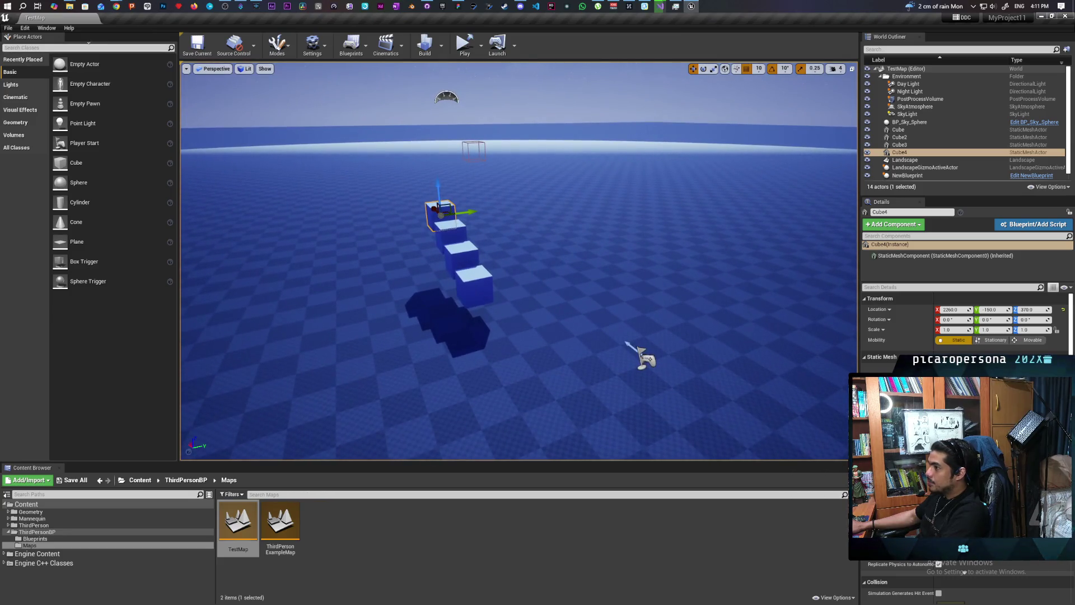
Step: Search Place Actors for 'volume' and drop an RTXGI DDGI Volume over the cube stairs
click(82, 48)
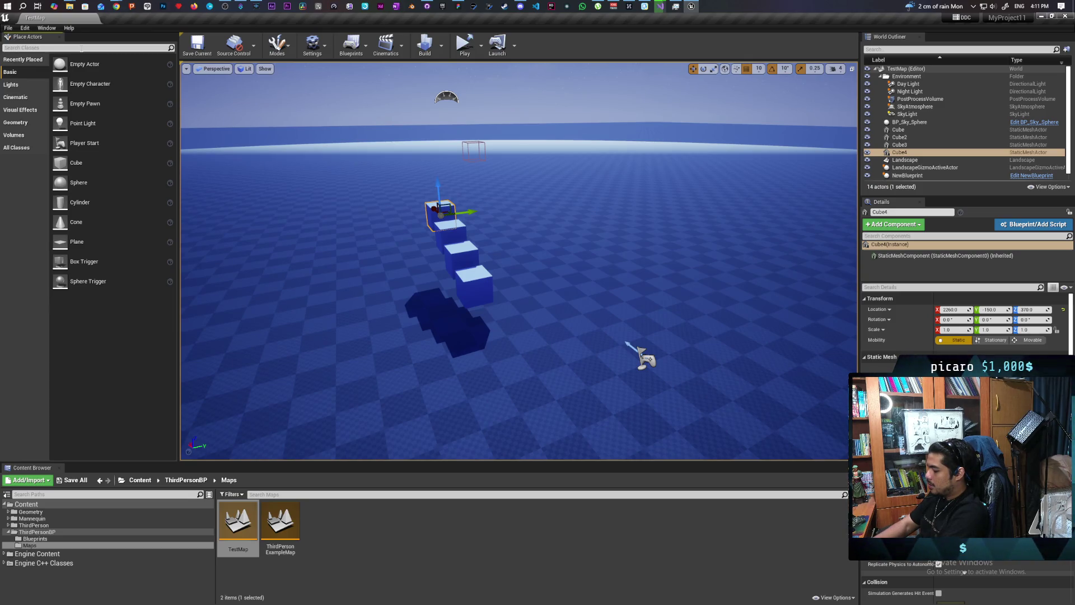
text(r)
key(BackSpace)
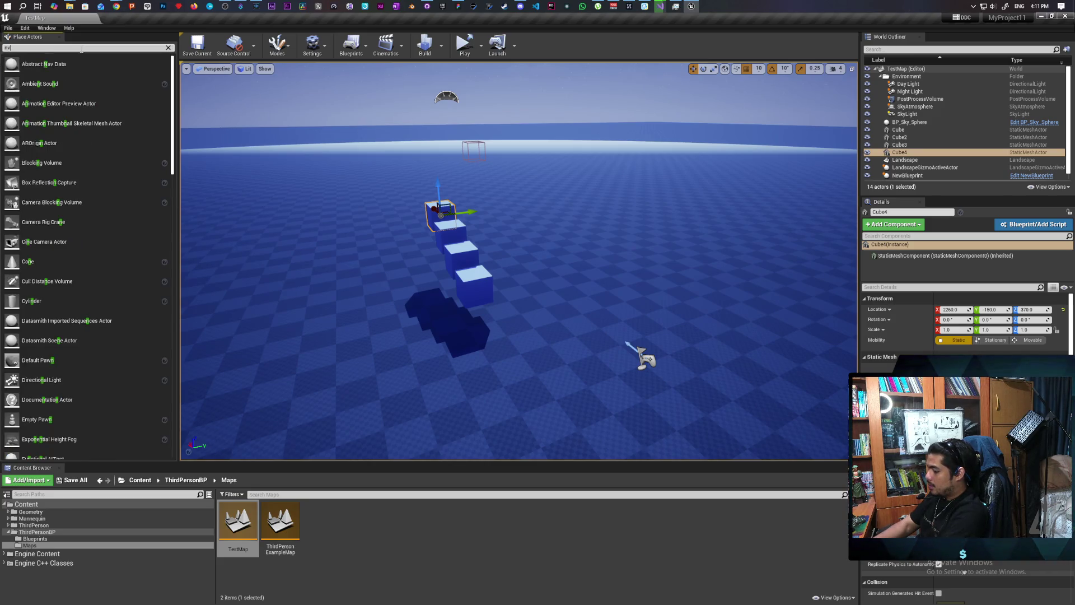
key(BackSpace)
key(BackSpace)
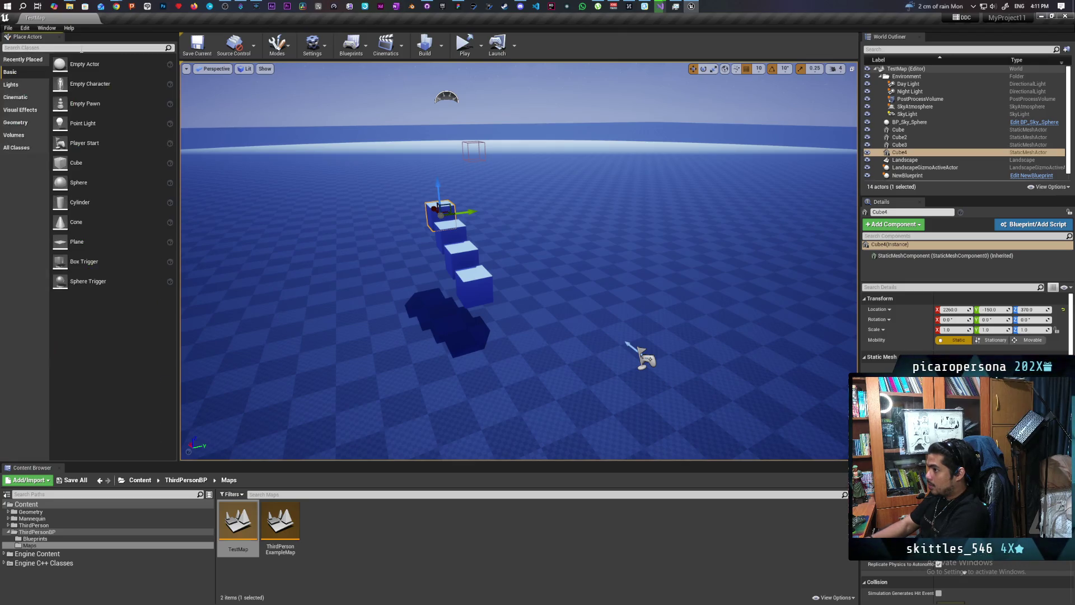
text(volume)
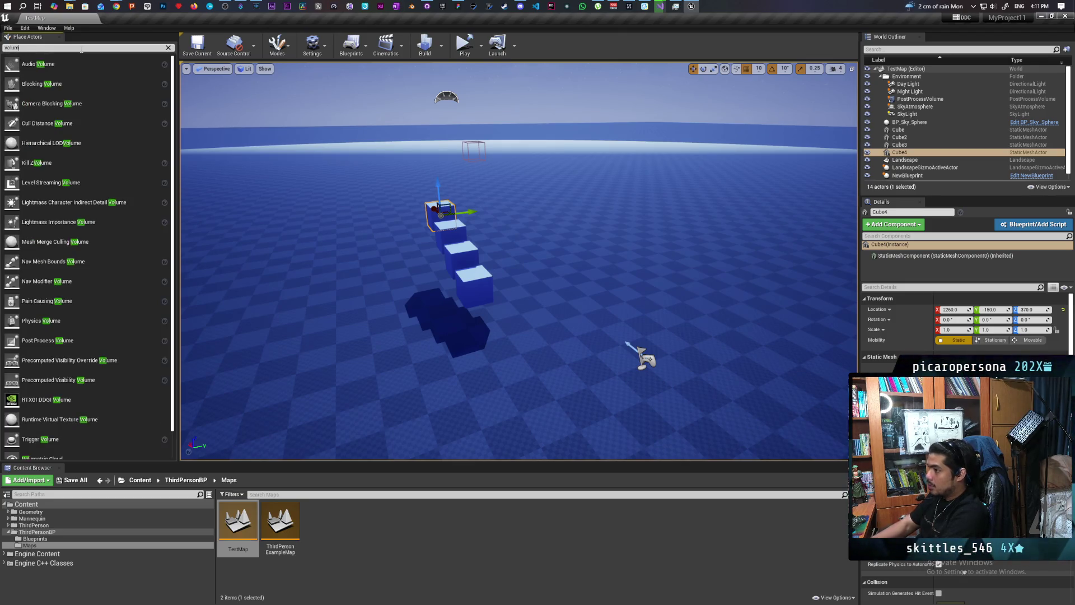
mouse_move(61, 400)
mouse_down()
mouse_move(333, 314)
mouse_move(463, 287)
mouse_move(457, 271)
mouse_up()
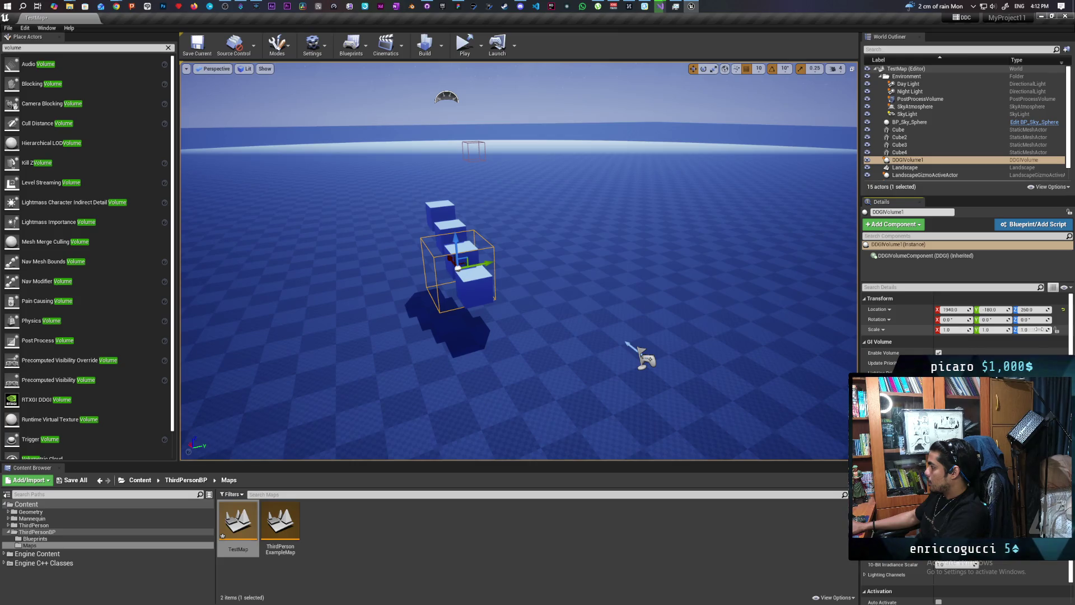
Step: Scale DDGIVolume1 to 10 × 10 × 3, raise it on Z, and slide it over the stairs
click(959, 331)
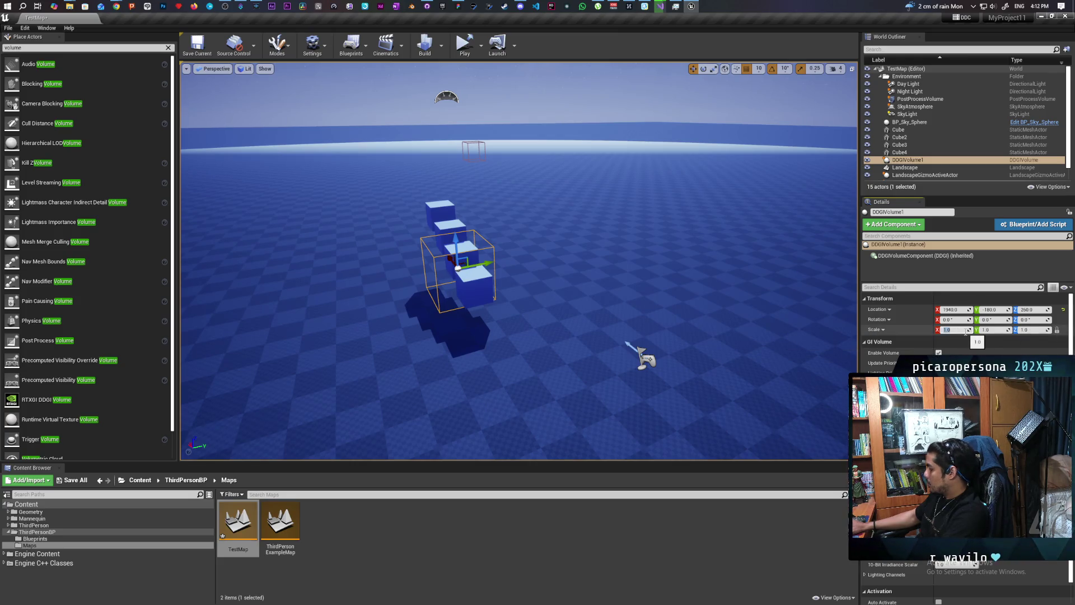
text(10)
key(Return)
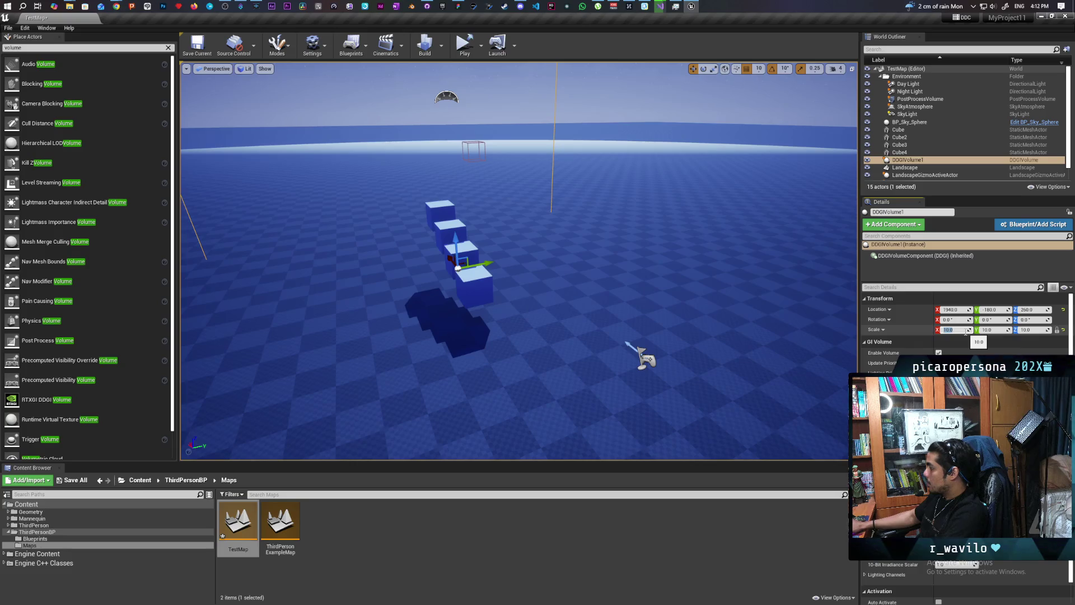
key(f)
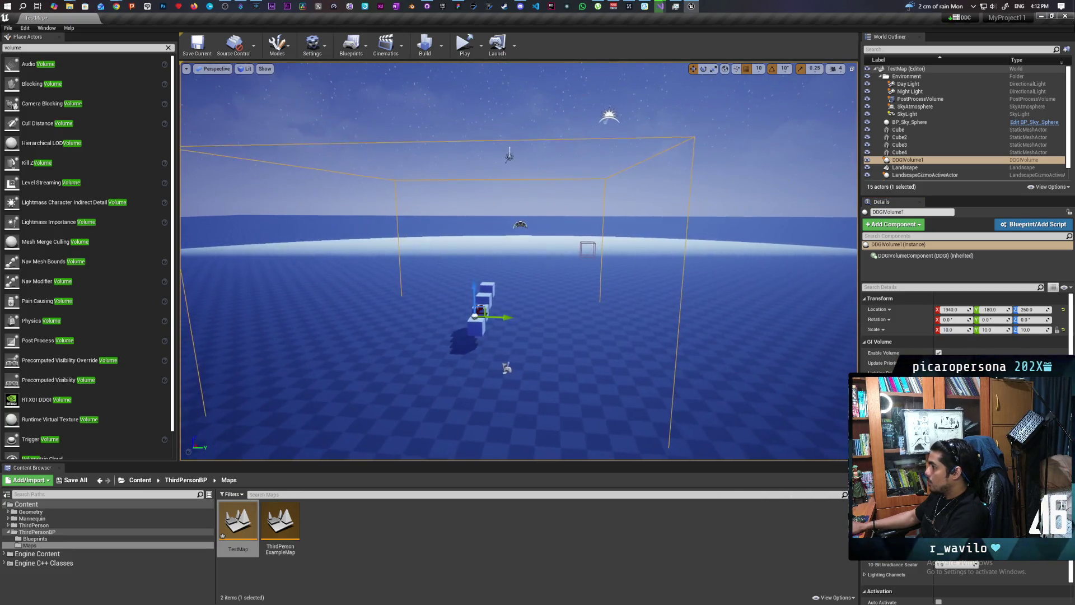
click(1036, 330)
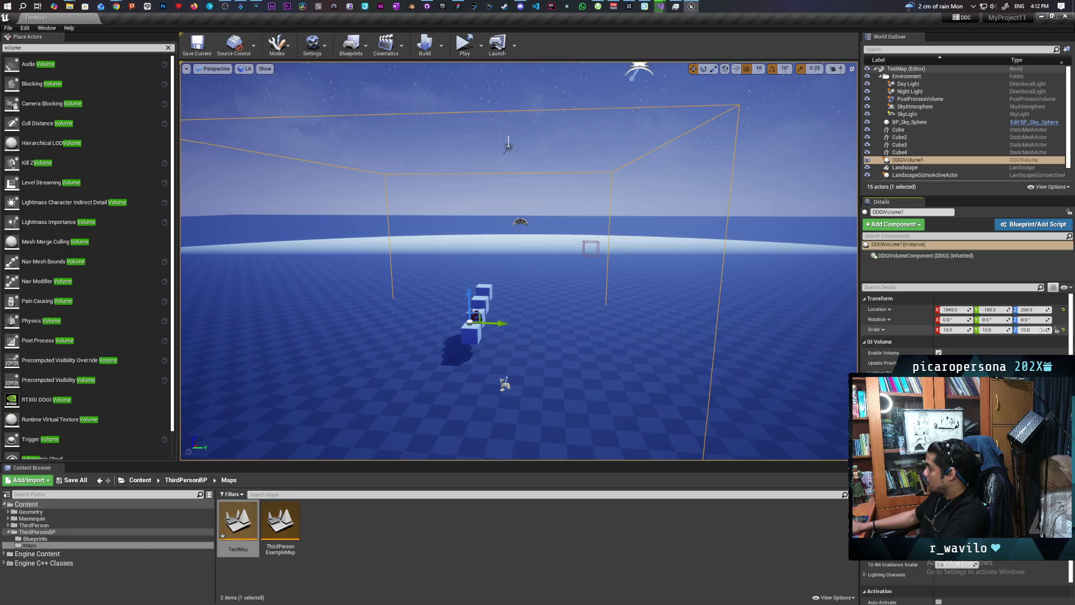
text(3)
key(Return)
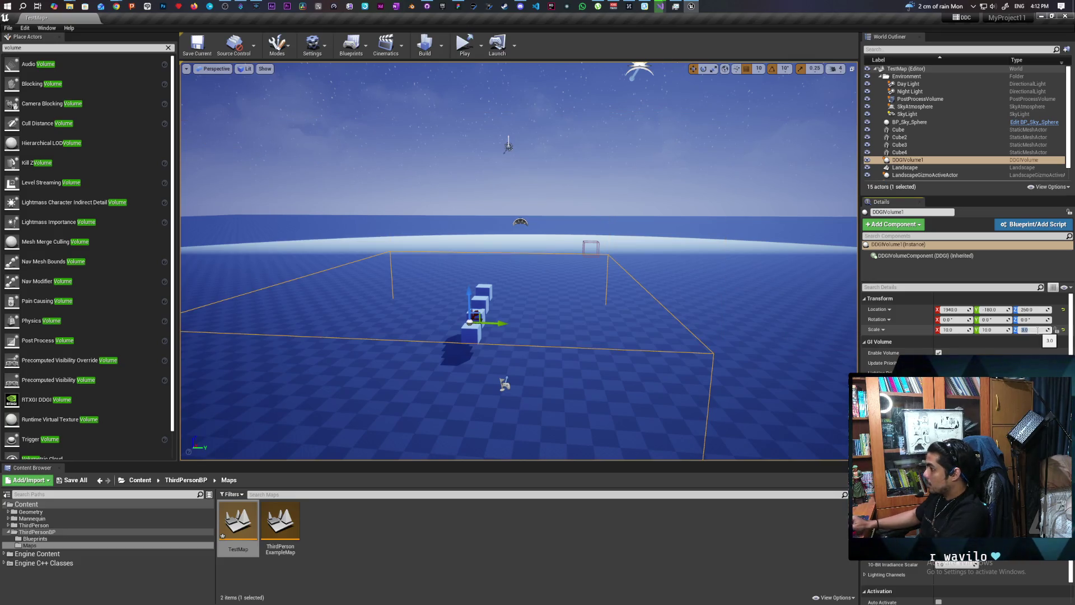
mouse_move(468, 298)
mouse_down()
mouse_move(468, 247)
mouse_move(469, 276)
mouse_up()
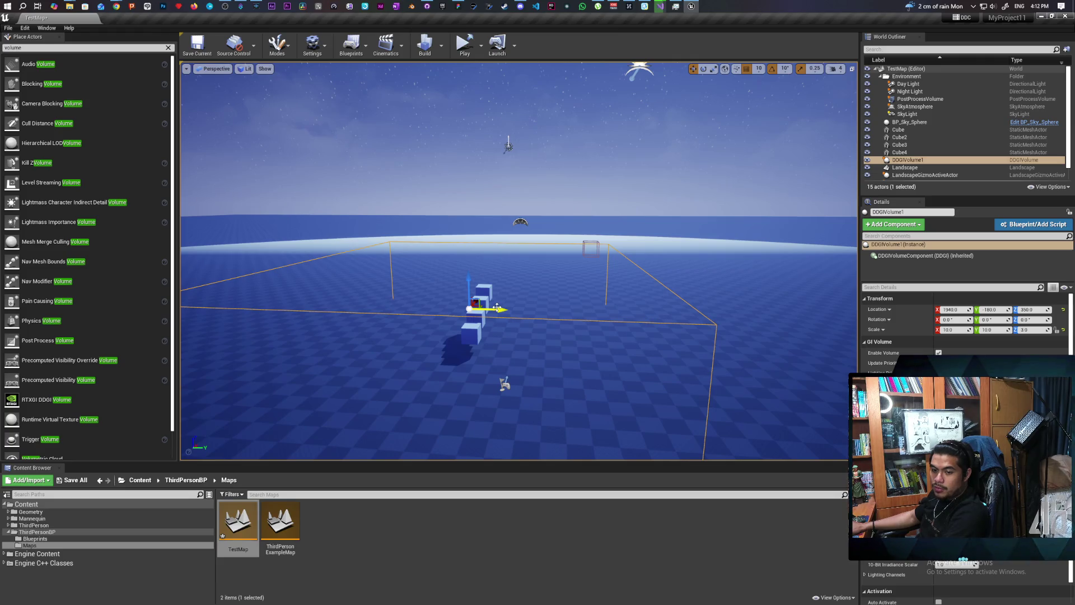
mouse_move(496, 308)
right_down()
mouse_move(529, 316)
mouse_move(487, 339)
mouse_move(510, 235)
right_up()
drag(510, 235, 503, 276)
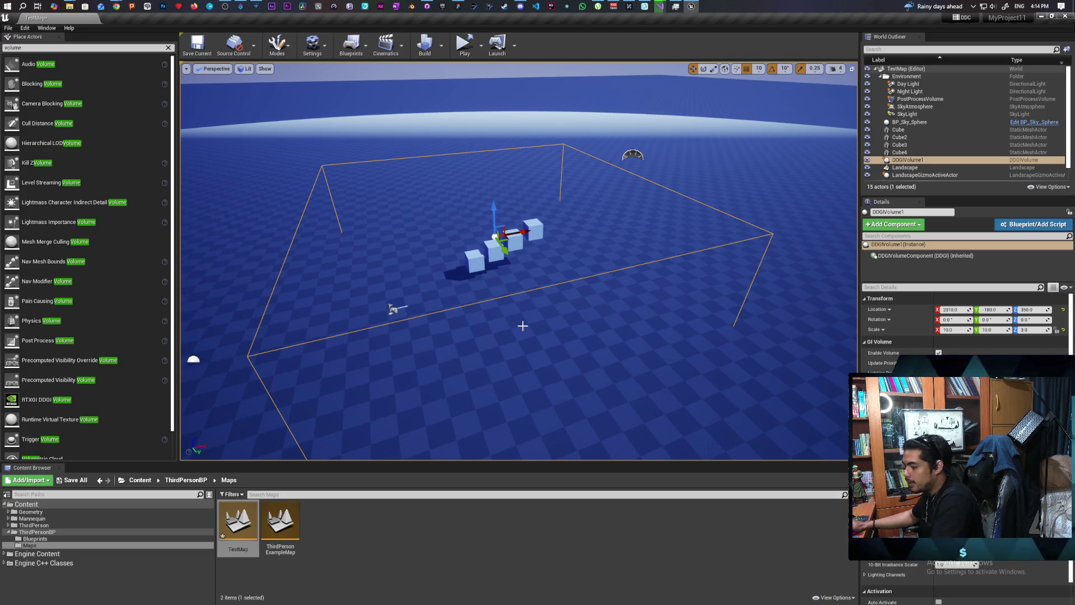
mouse_move(574, 287)
right_down()
mouse_move(538, 288)
mouse_move(563, 285)
right_up()
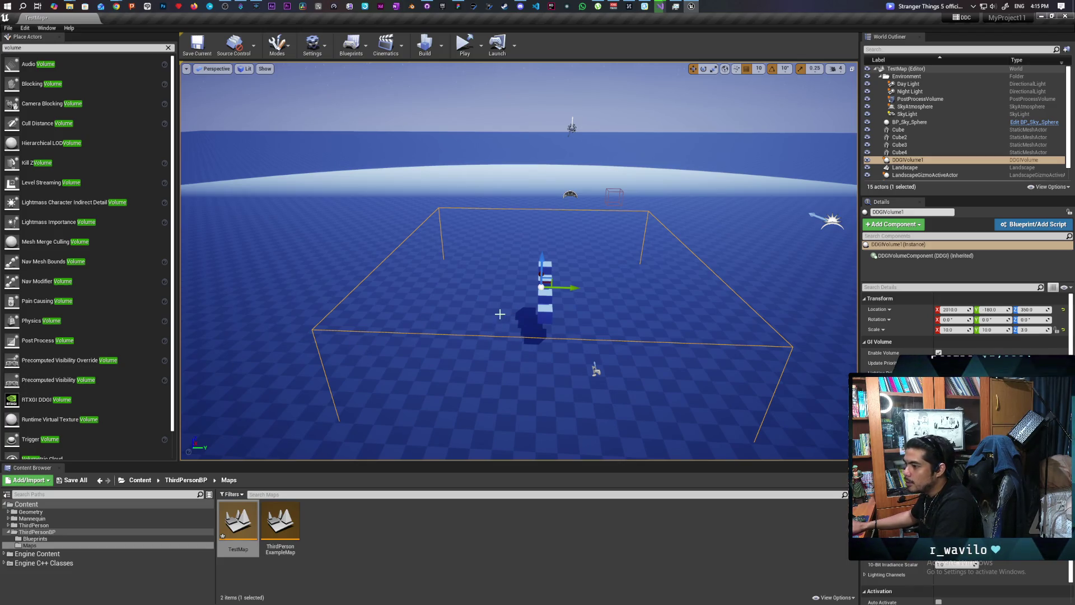
click(458, 6)
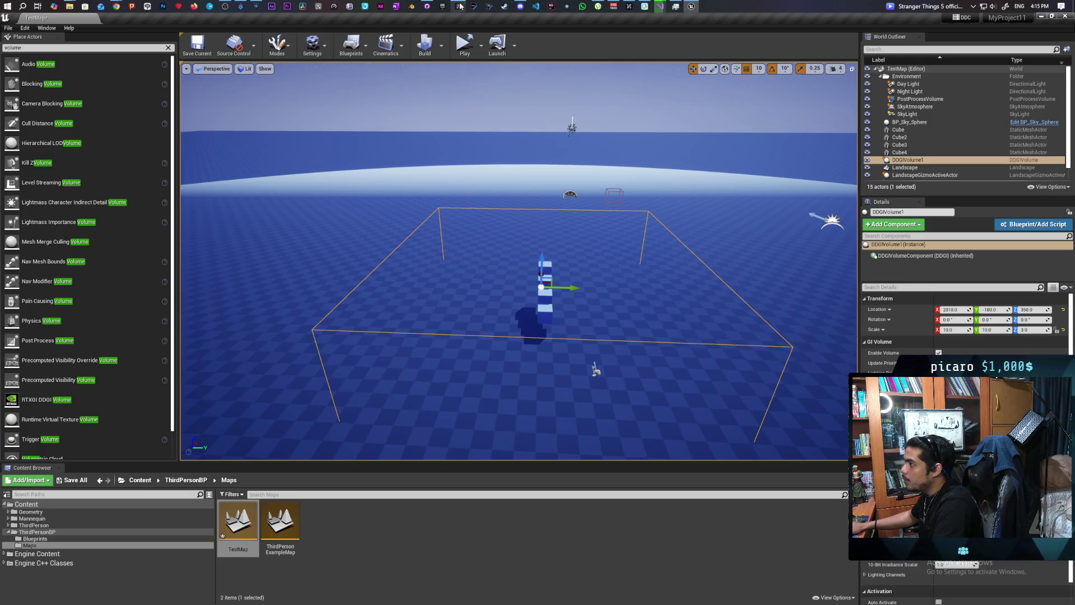
Step: Stretch Cube5 along X into a tall wall and slide it into place behind the stairs
click(629, 319)
drag(587, 212, 786, 374)
click(660, 303)
mouse_move(595, 212)
mouse_down()
mouse_move(700, 328)
mouse_move(765, 376)
mouse_move(611, 235)
mouse_move(759, 409)
mouse_up()
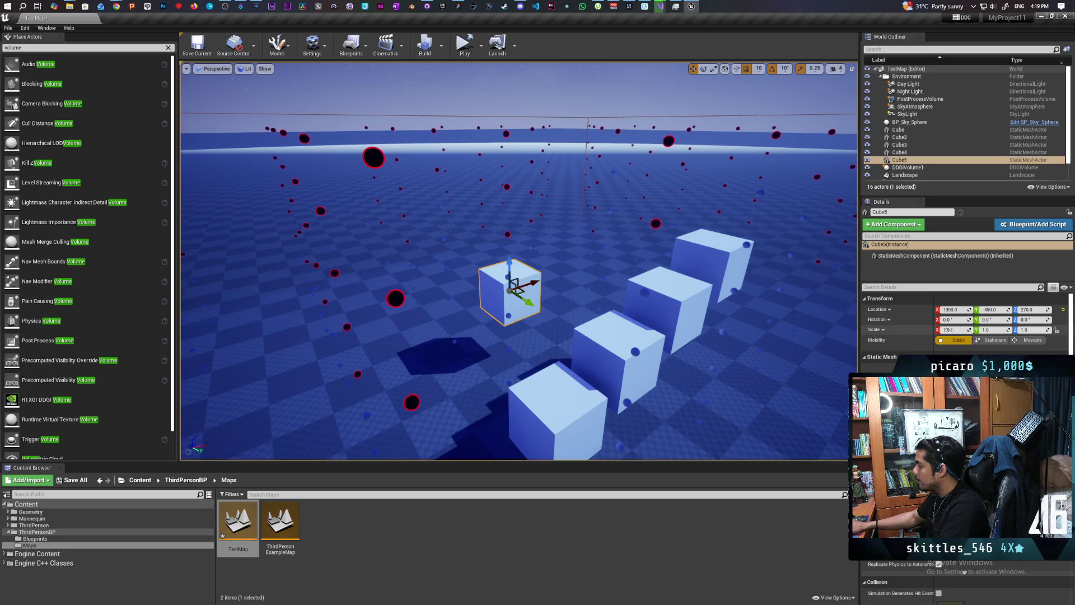
mouse_move(955, 329)
mouse_down()
mouse_move(1066, 347)
mouse_move(1020, 330)
mouse_up()
mouse_move(534, 283)
mouse_down()
mouse_move(623, 238)
mouse_move(617, 255)
mouse_move(604, 234)
mouse_up()
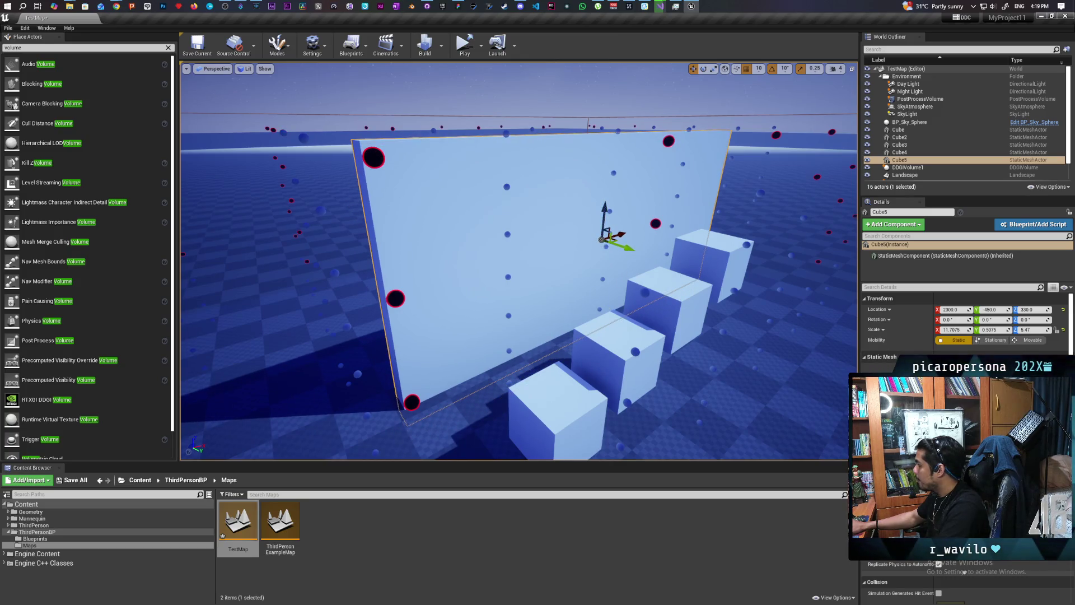
Step: Create a material instance of BasicShapeMaterial in Engine Content's BasicShapes folder
click(964, 572)
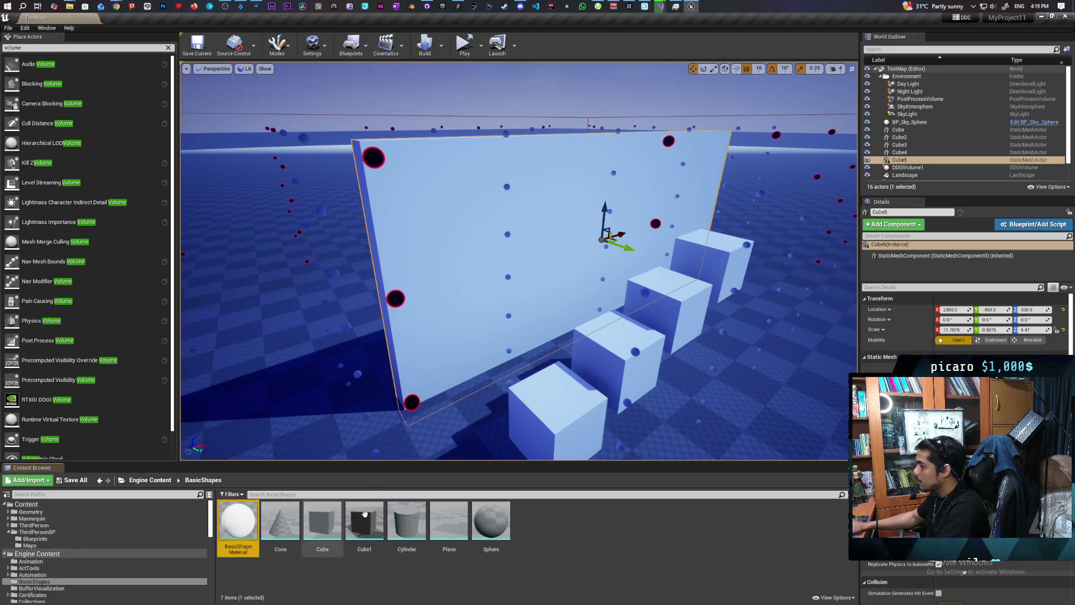
double_click(242, 520)
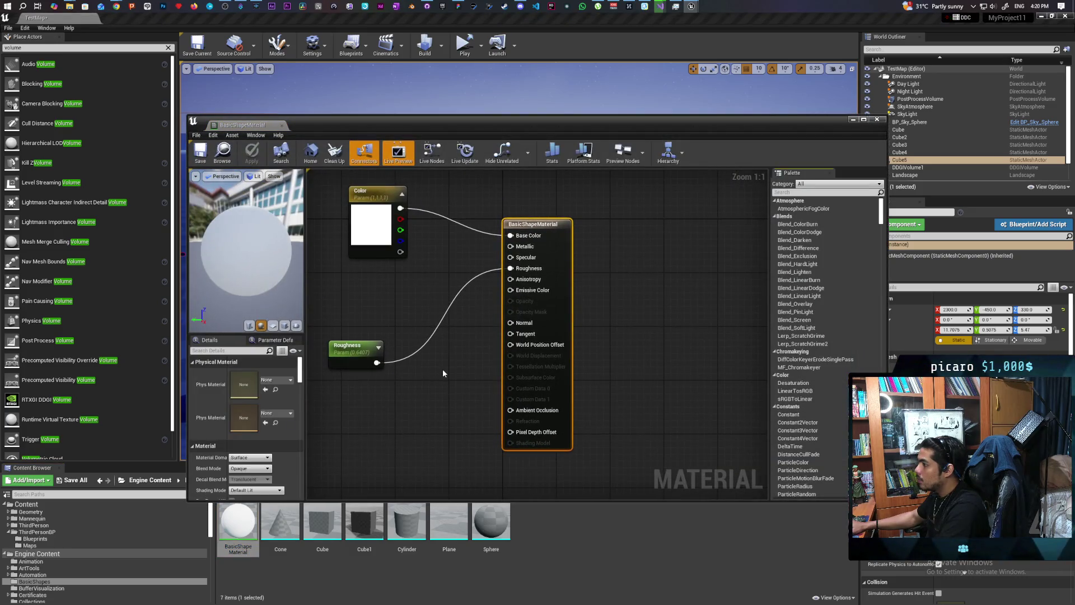
click(878, 120)
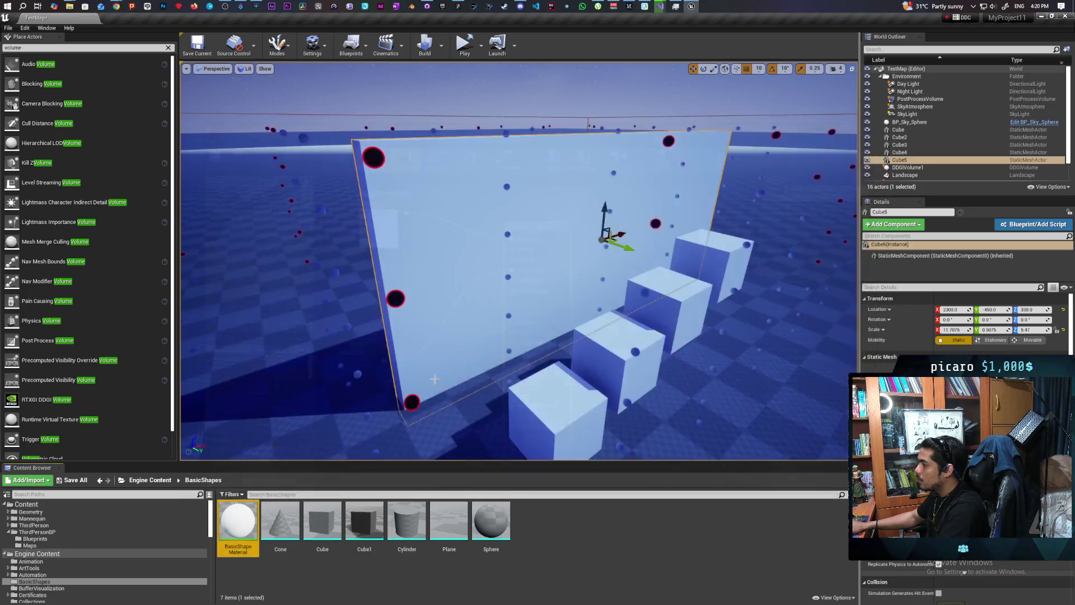
right_click(238, 520)
click(305, 314)
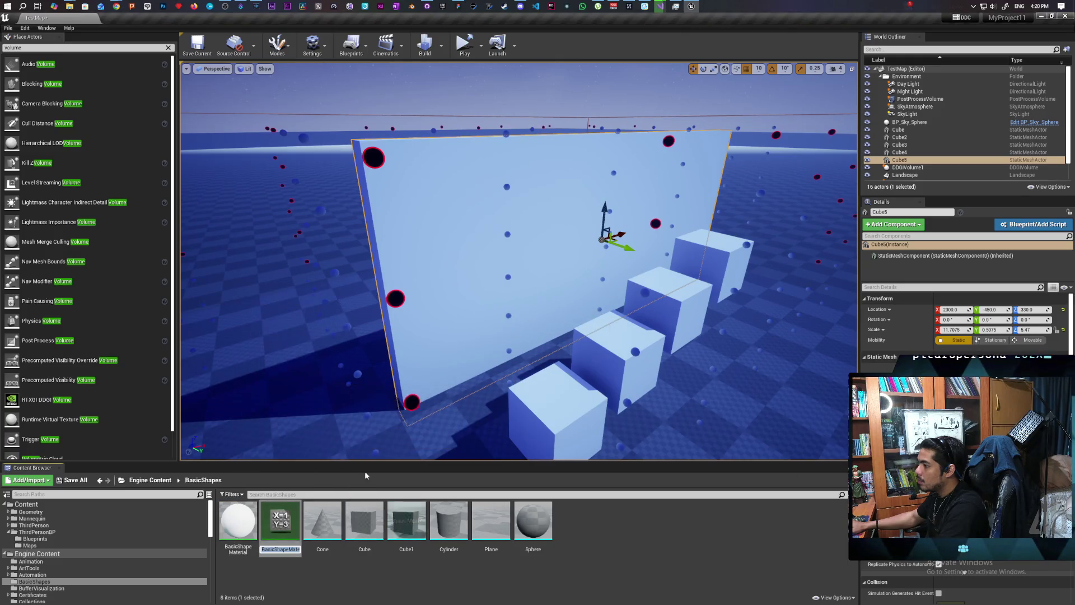
Step: Keep the name BasicShapeMaterial_Inst and override its Color parameter with a light magenta
key(Return)
double_click(291, 528)
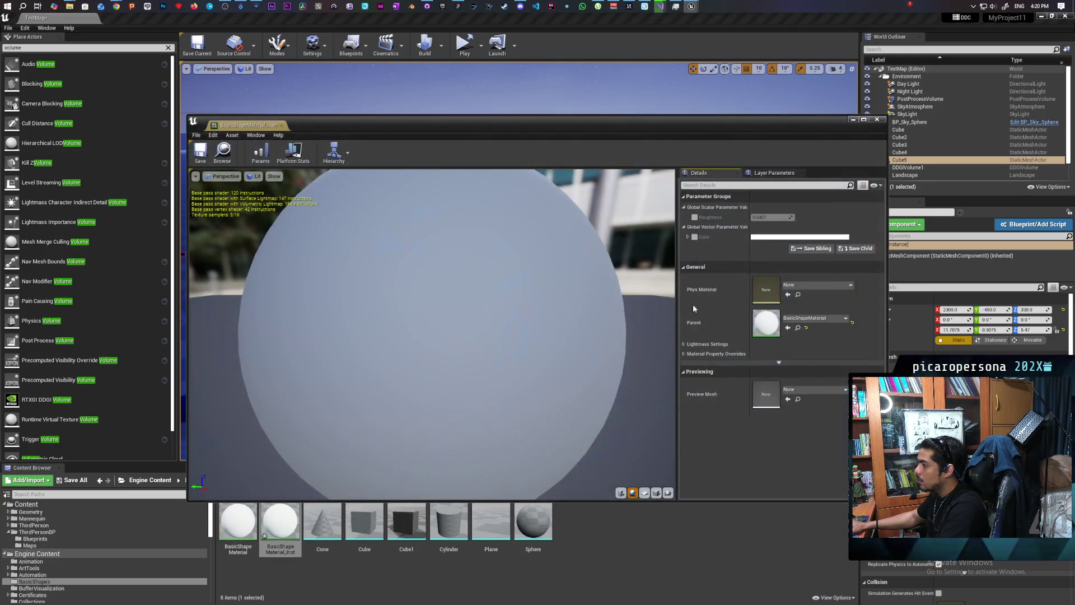
click(695, 237)
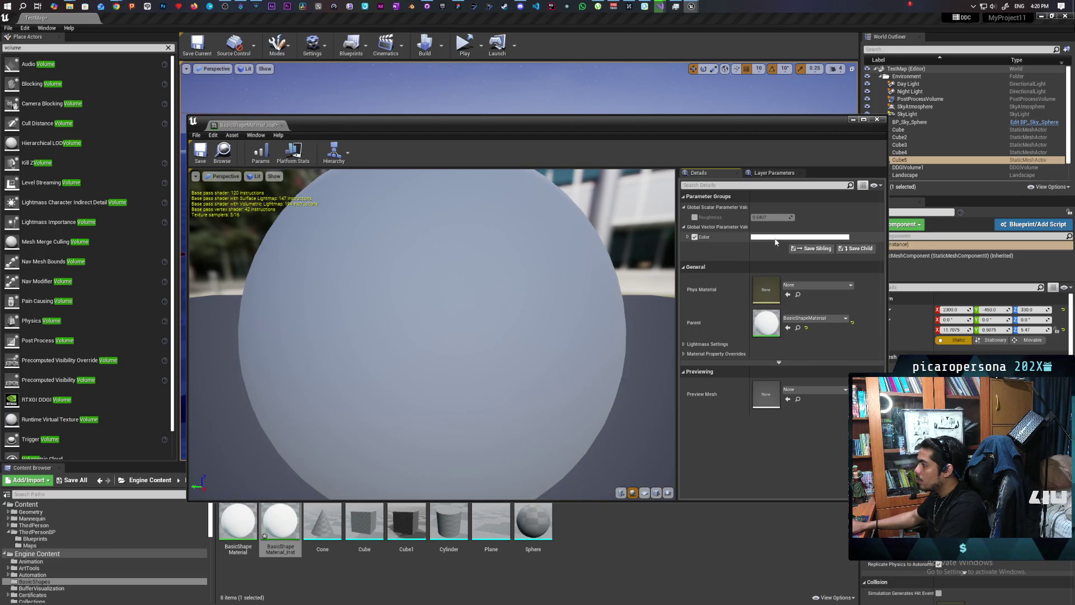
click(800, 237)
drag(862, 288, 875, 267)
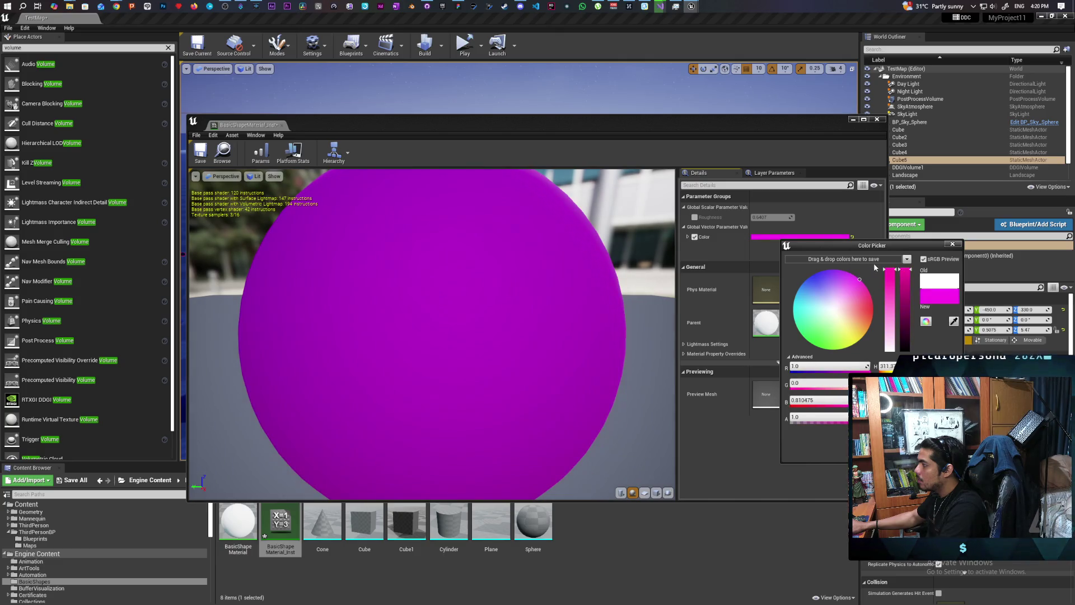
click(890, 277)
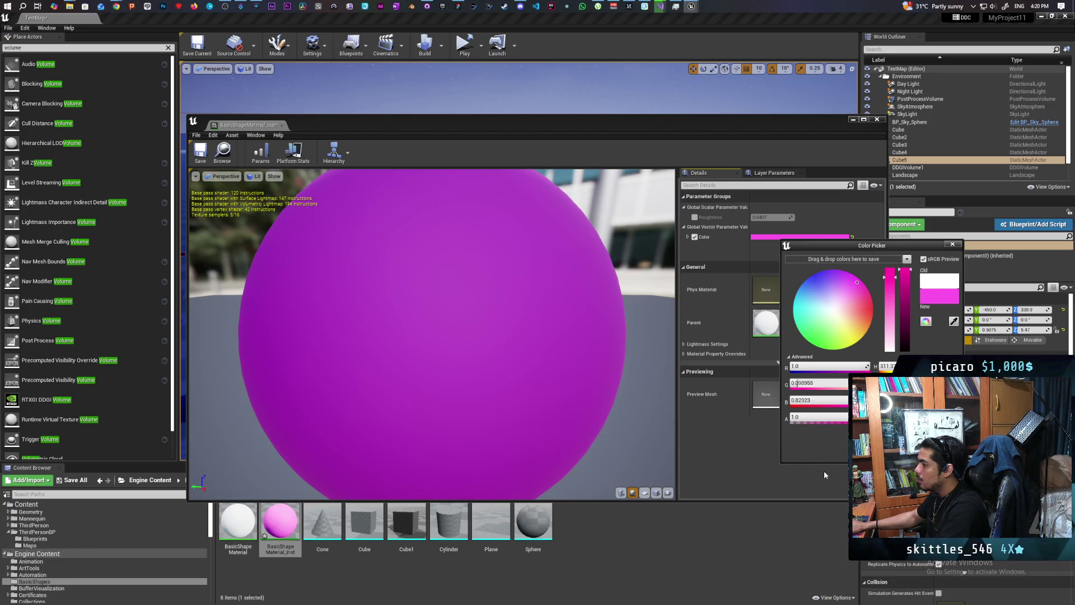
click(472, 194)
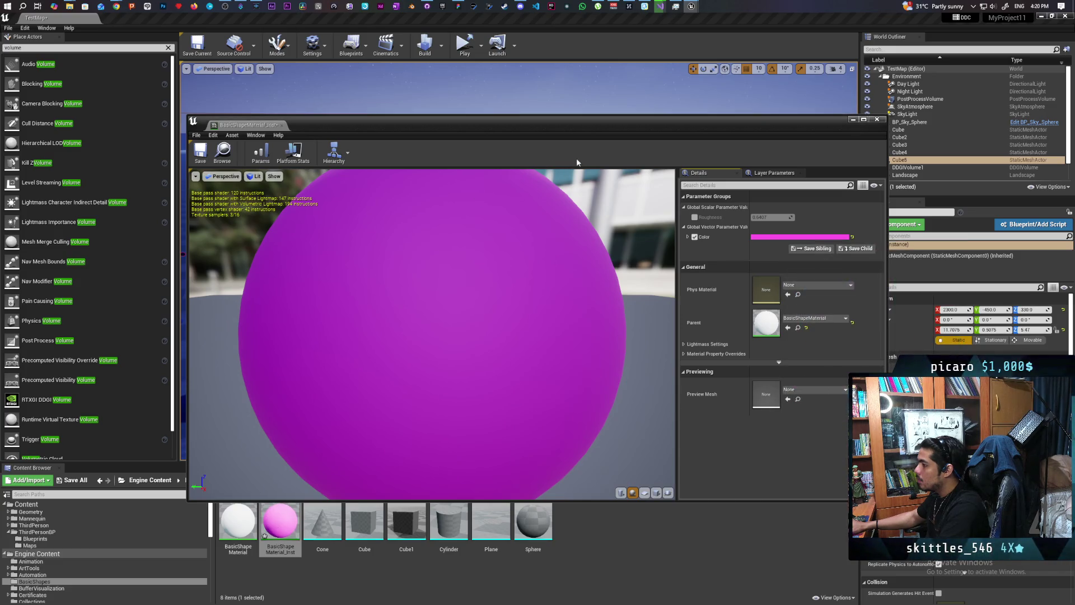
Step: Apply the magenta instance to the Cube5 wall and bring up the Save Content list
mouse_move(279, 521)
mouse_down()
mouse_move(421, 333)
mouse_move(443, 277)
mouse_up()
right_drag(484, 341, 546, 341)
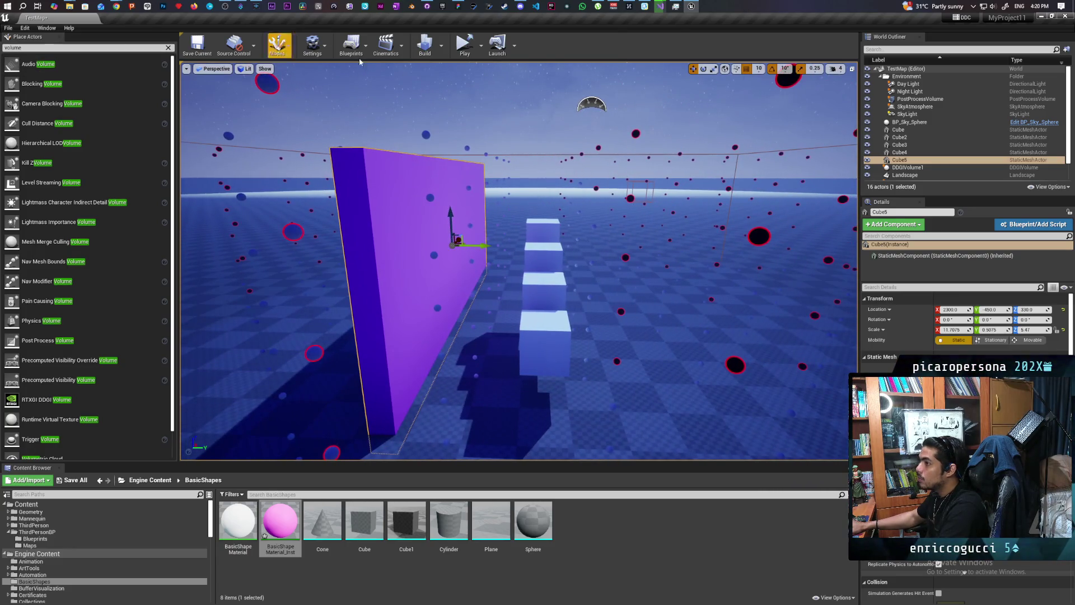
key(ctrl+shift+s)
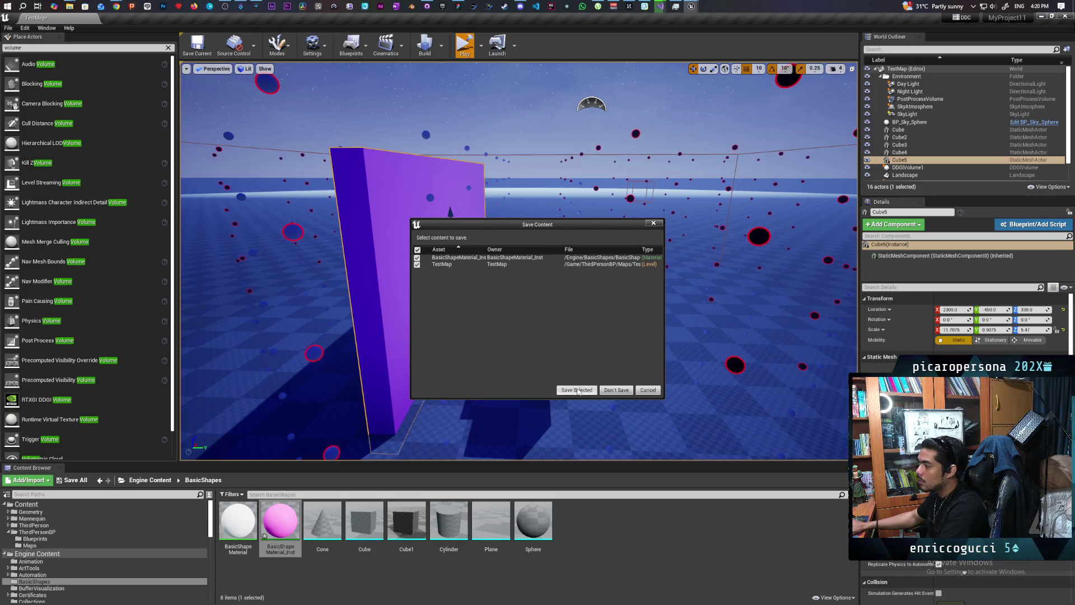
Step: Save the TestMap level and run the character toward the purple wall and steps
click(578, 390)
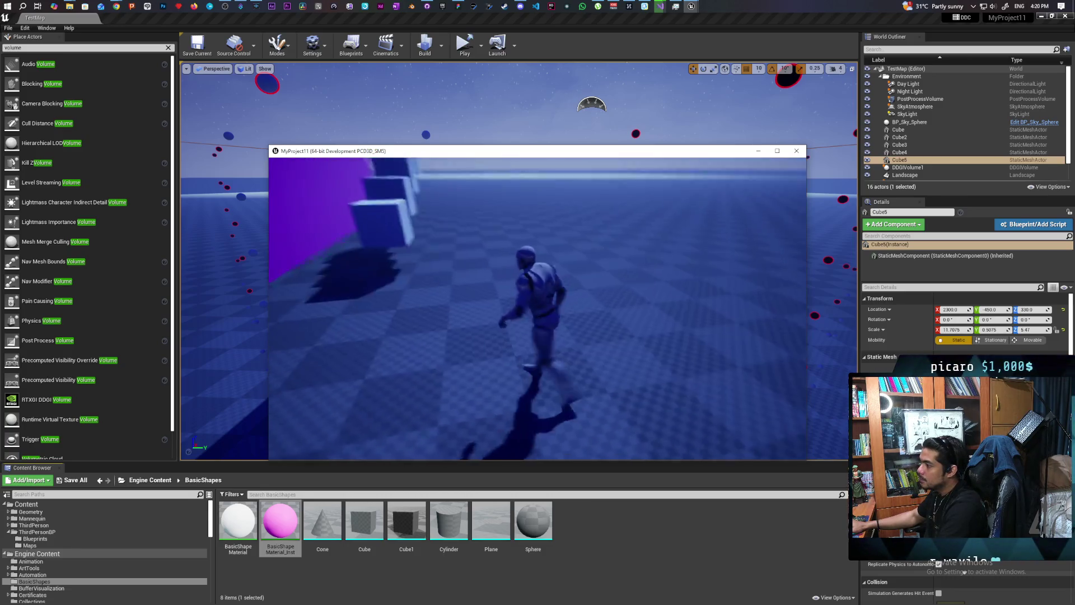
key(w)
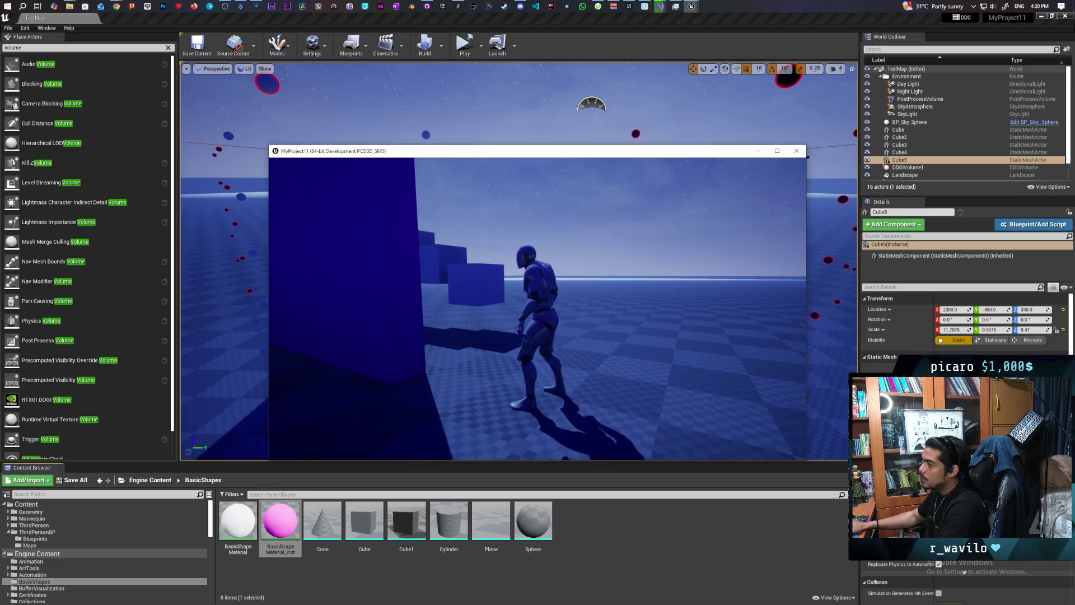
key(w)
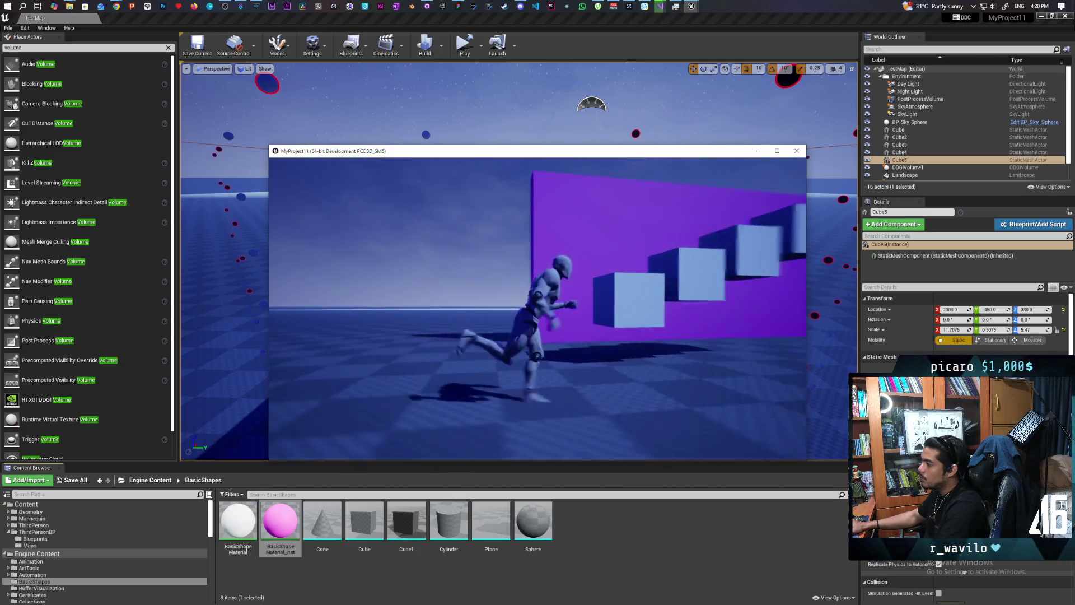
key(w)
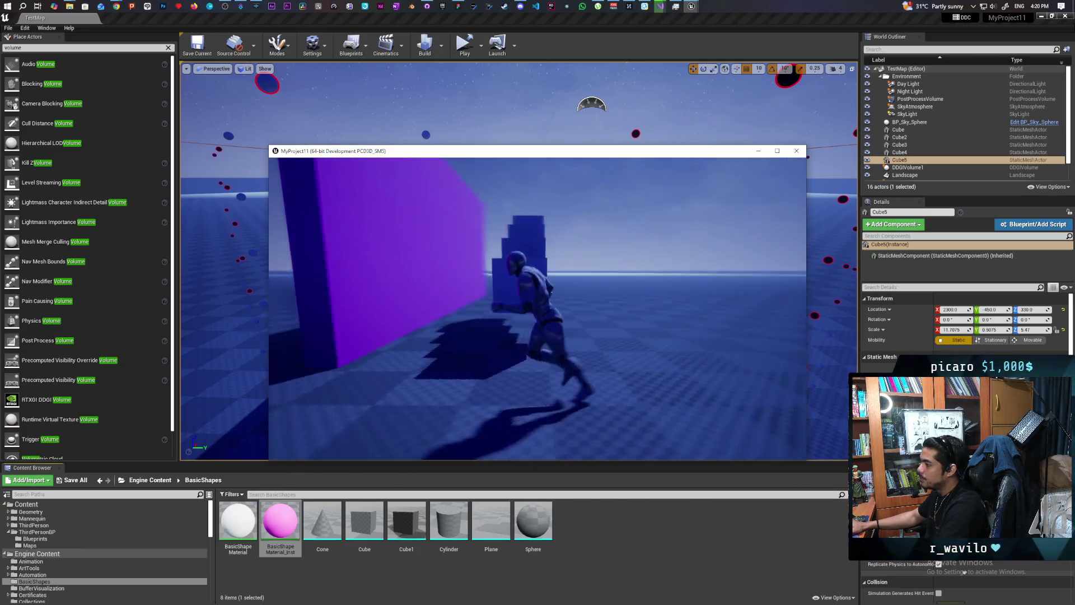
Step: Run up close to the steps and start typing 'r.glba' in the game console
key(w)
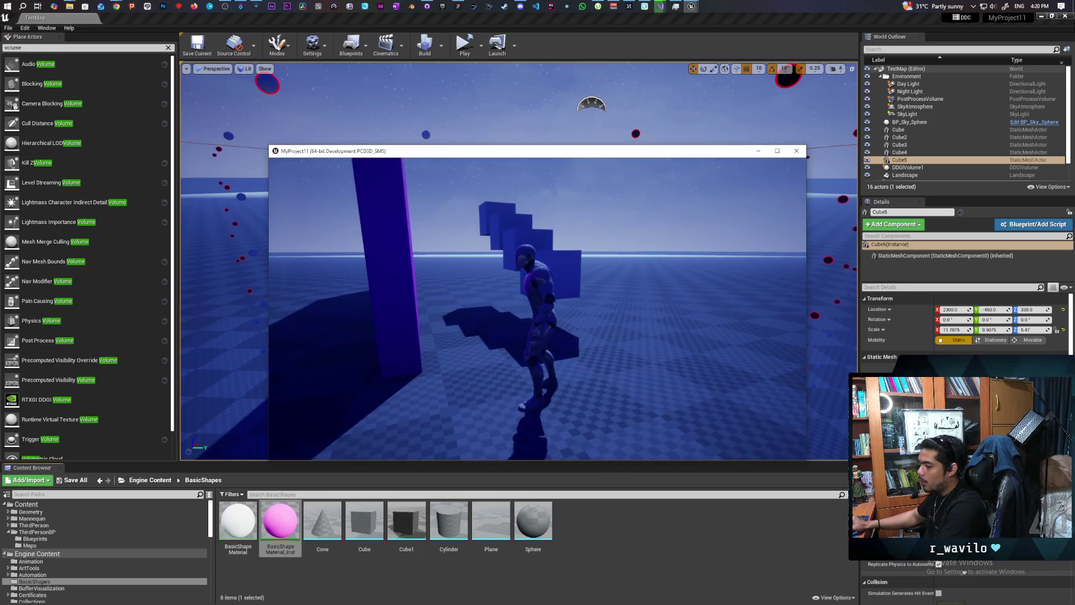
key(grave)
text(r.glba)
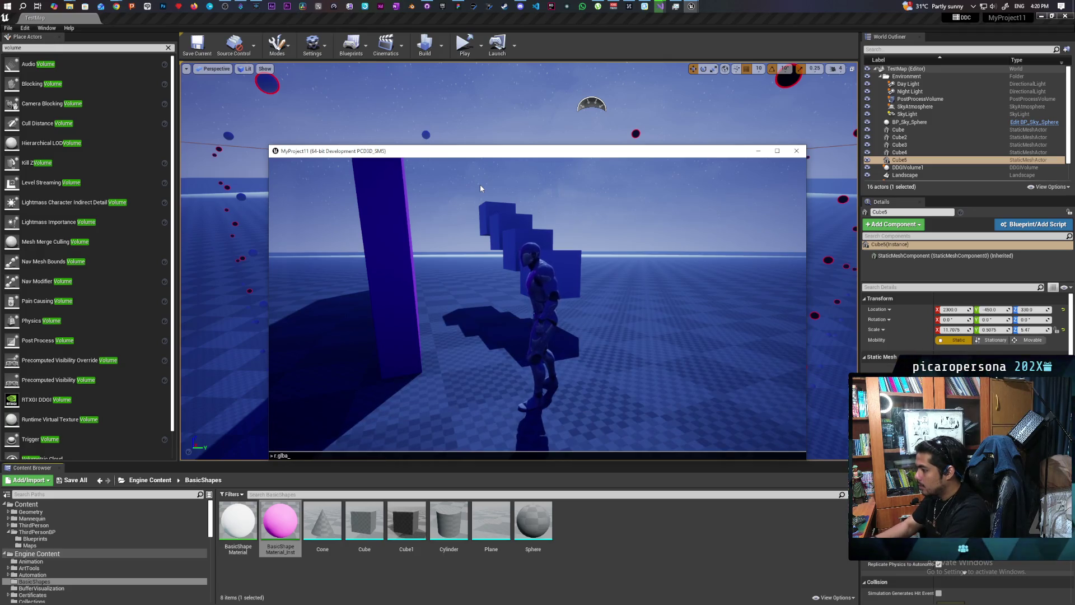
Step: Correct the command to r.GlobalIllumination.ExperimentalPlugin and run it
key(BackSpace)
key(BackSpace)
text(obal)
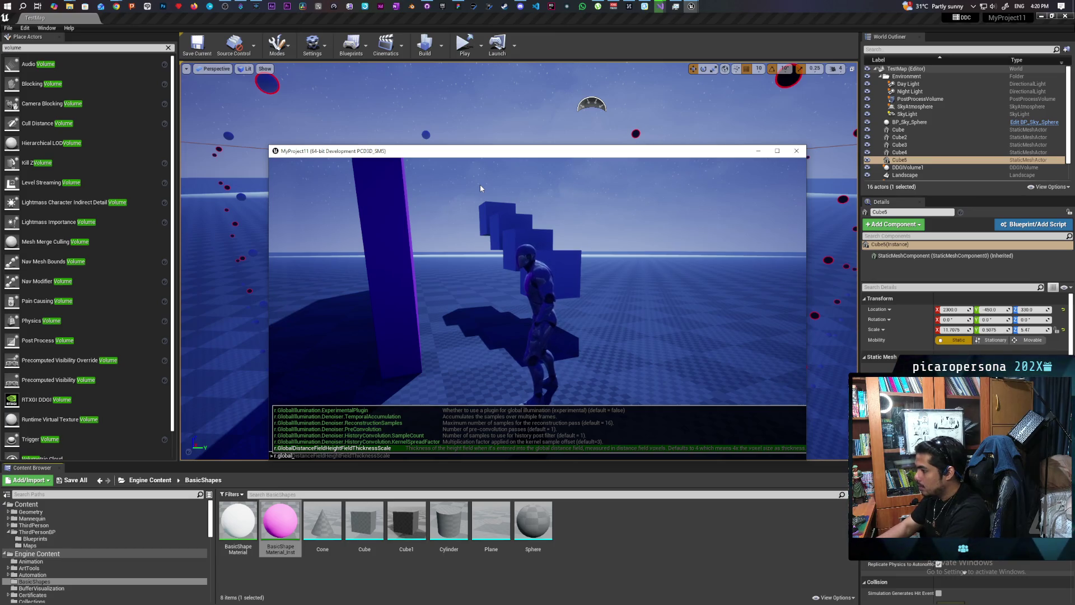
text(ill)
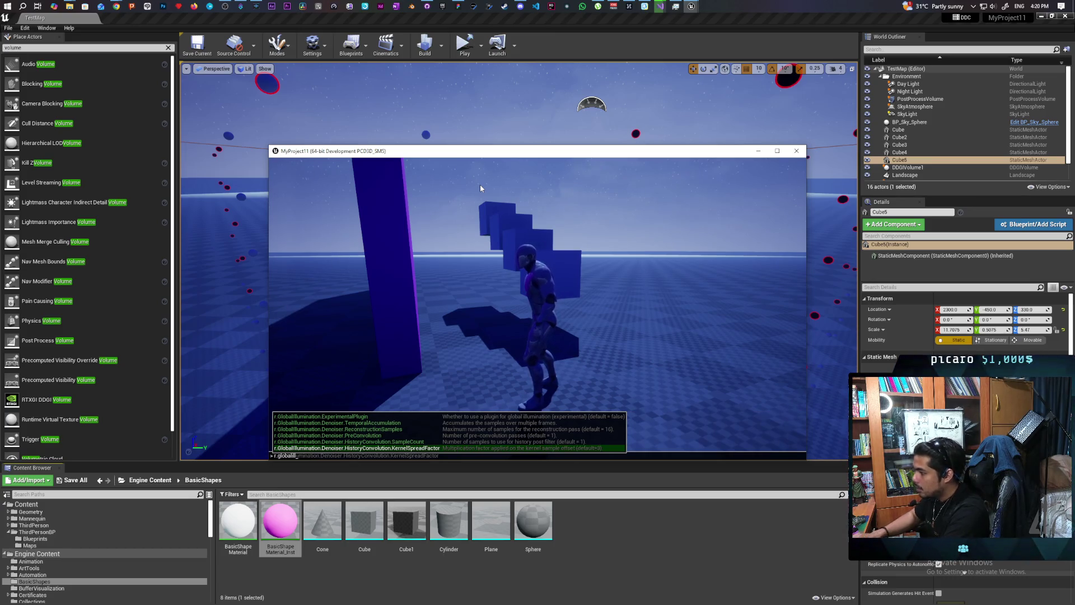
key(Up)
key(Up)
key(Up)
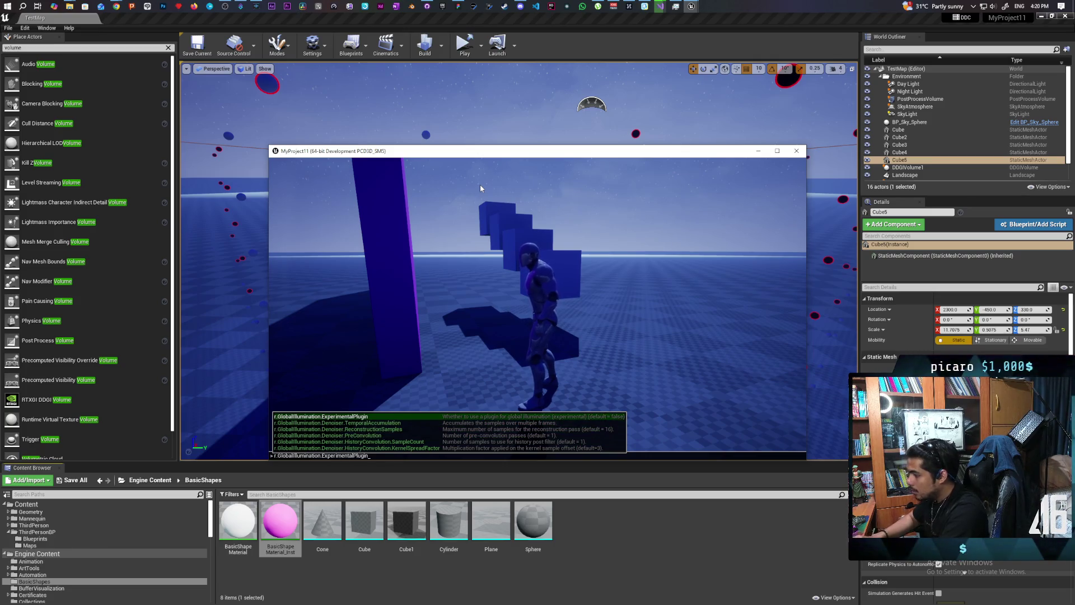
key(Return)
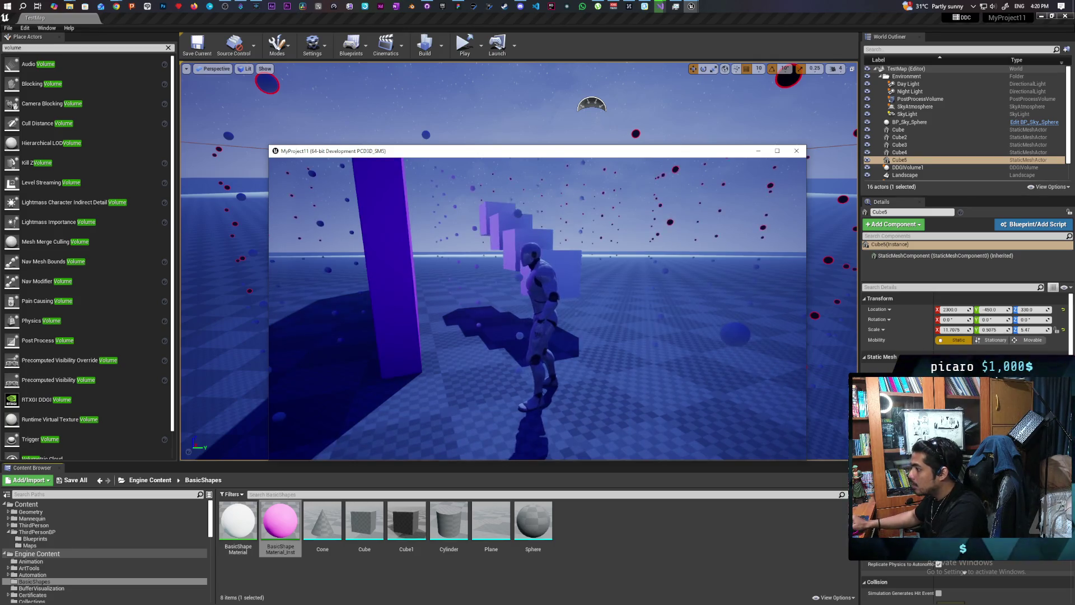
Step: Run toward the purple wall, then recall the global illumination command in the console
key(w)
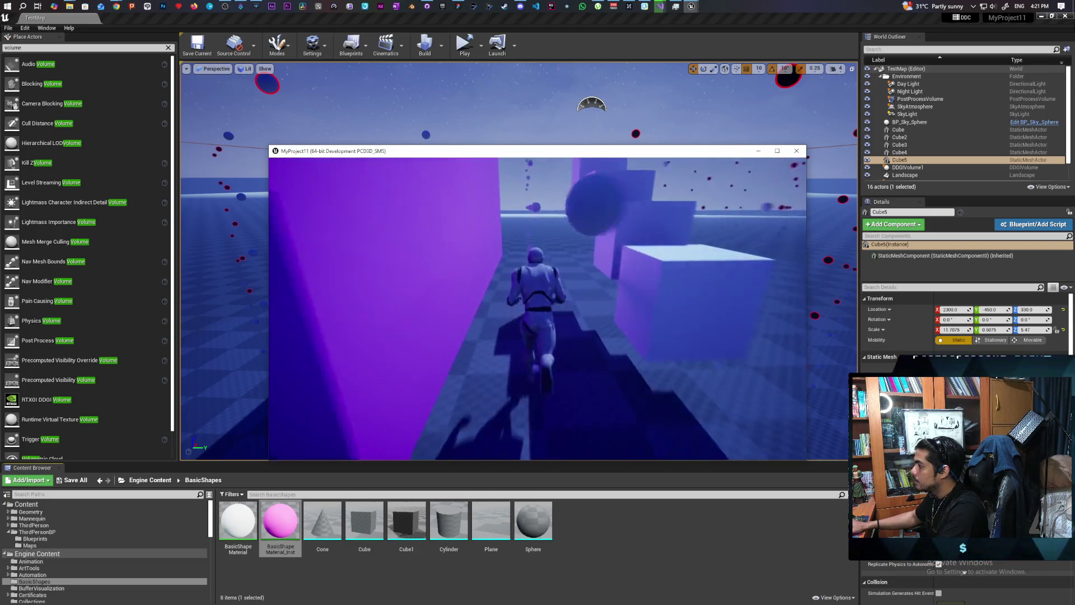
key(grave)
key(Up)
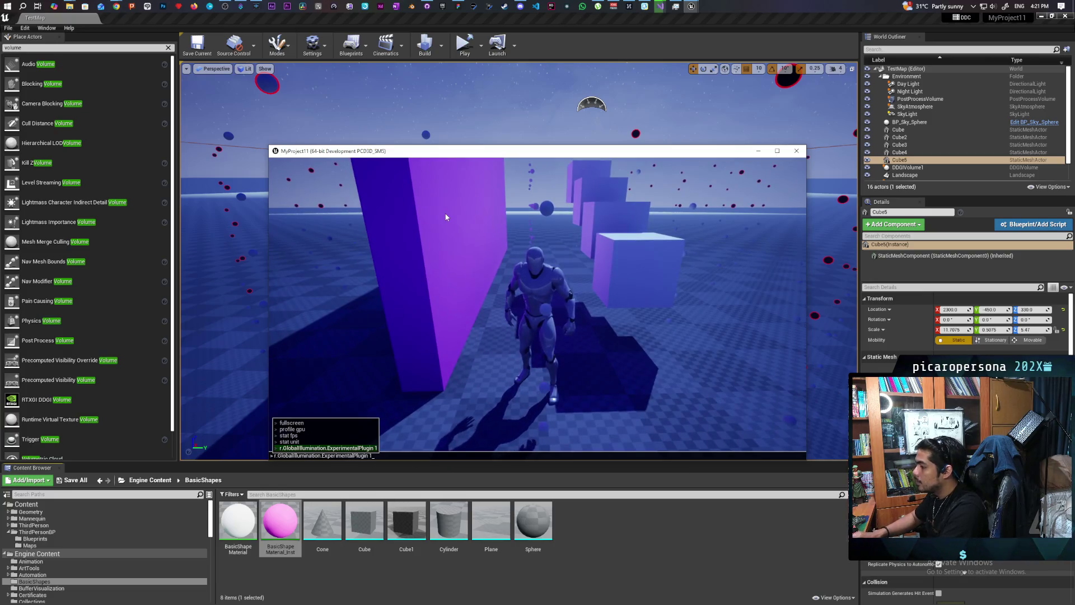
Step: Apply r.GlobalIllumination.ExperimentalPlugin 1 and move around the stairs to check the lighting
key(Return)
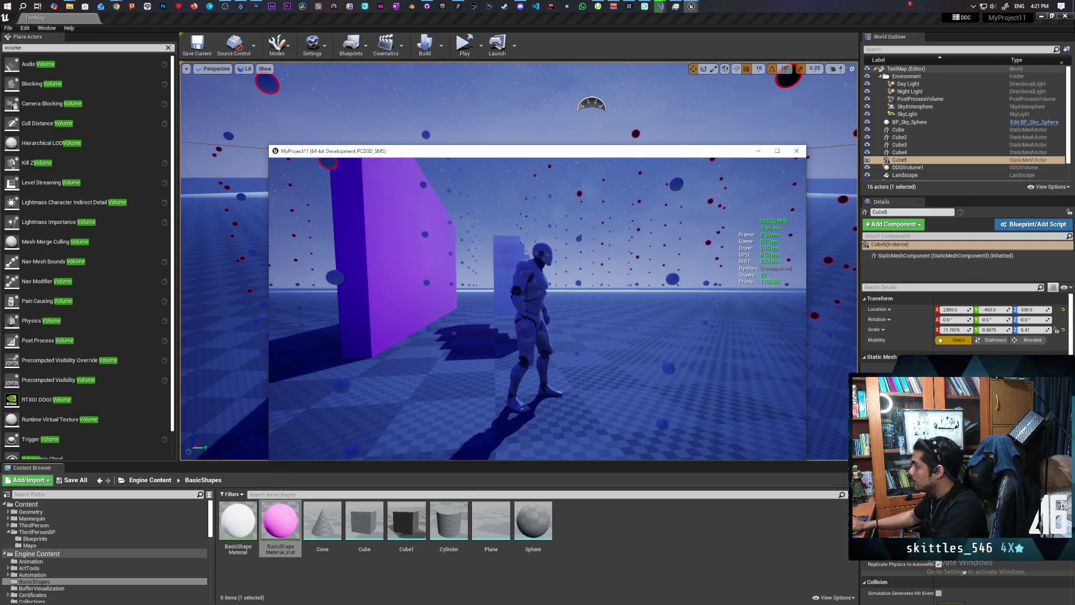
key(w)
key(a)
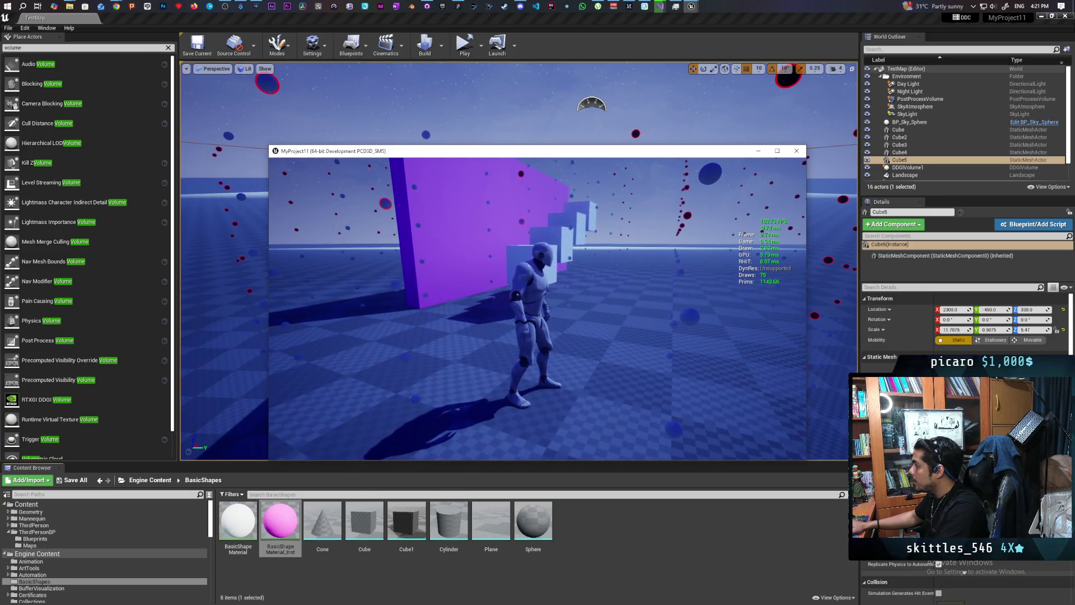
key(d)
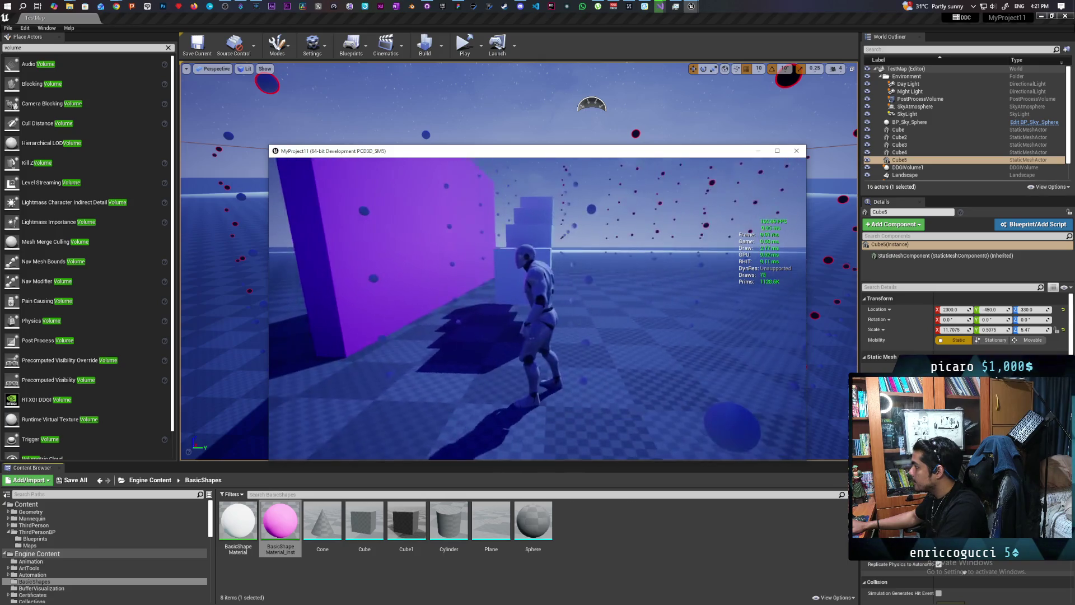
key(d)
key(space)
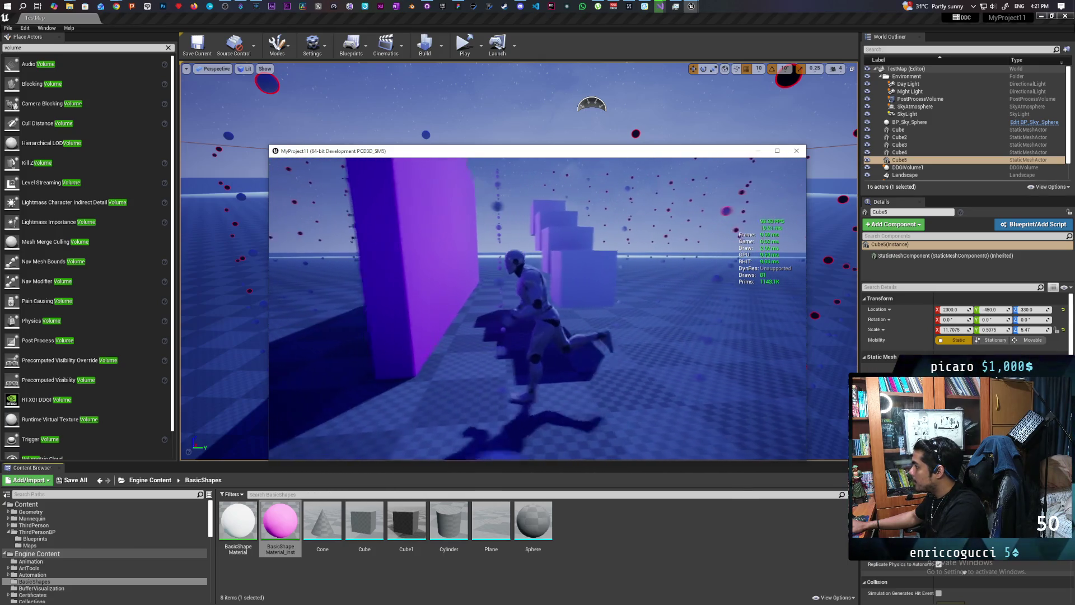
Step: Run past the floating cubes along the purple wall, then quit the game and select BP_Sky_Sphere
key(w)
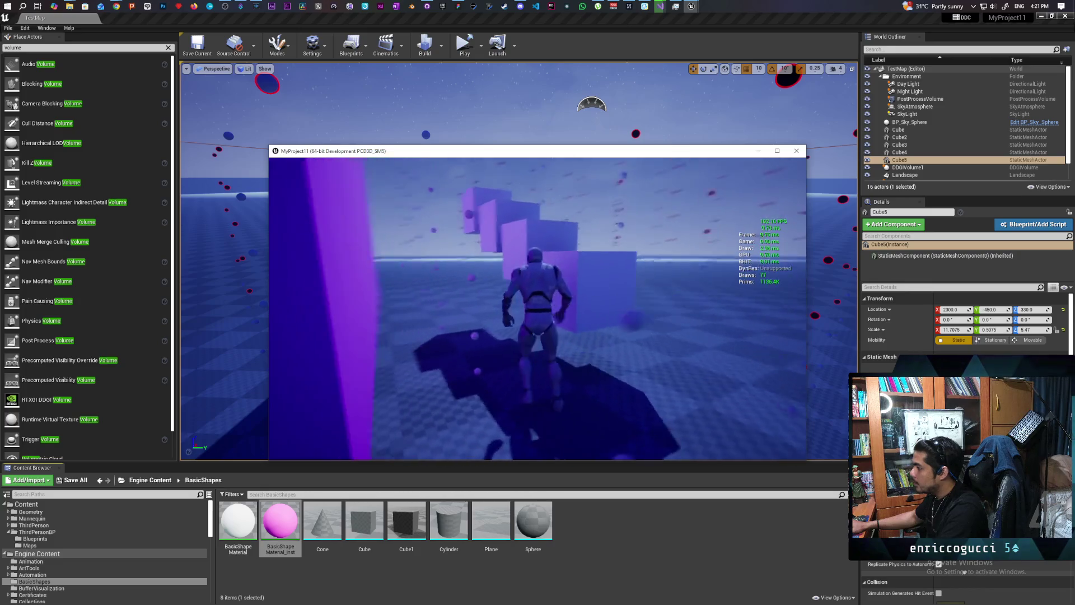
key(w)
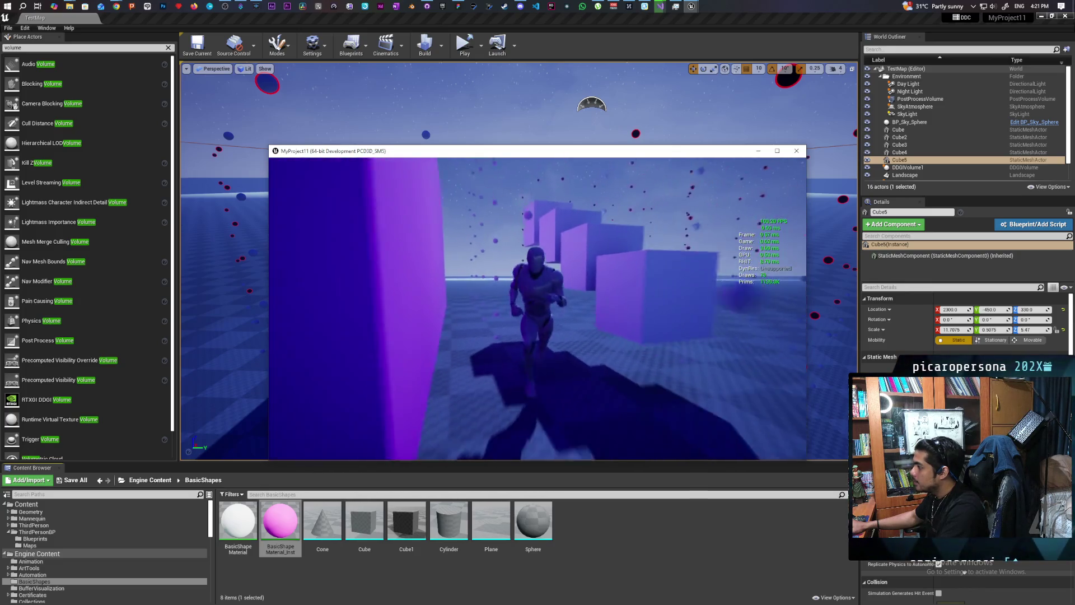
key(w)
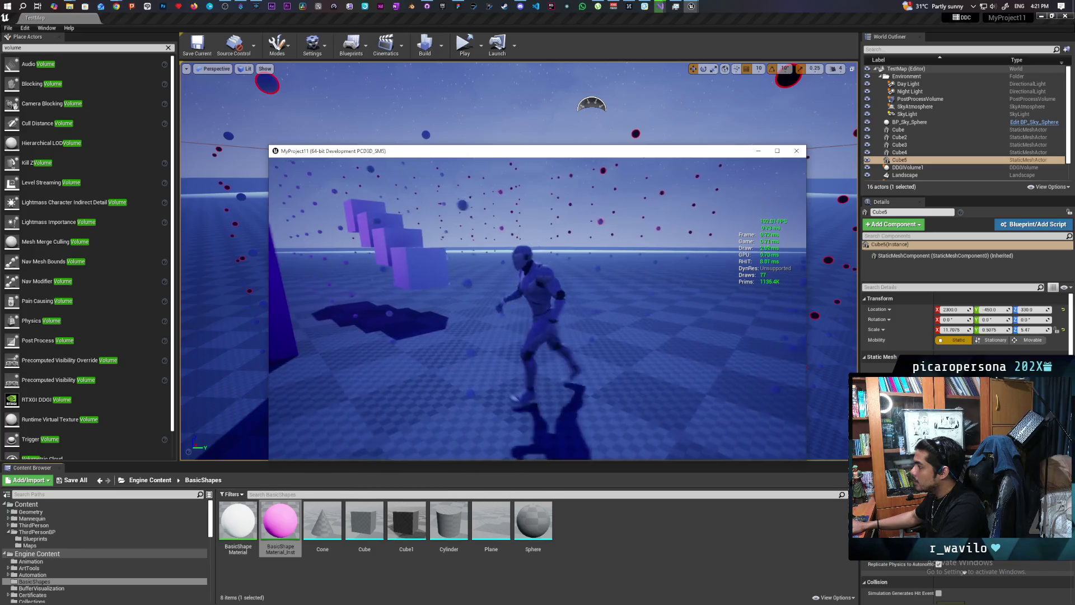
key(w)
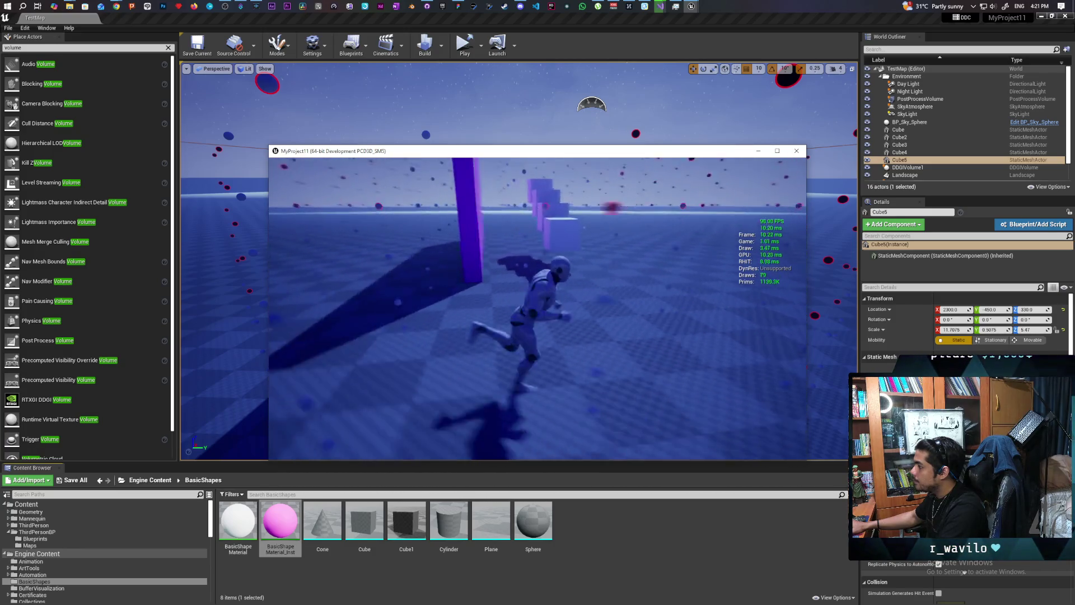
key(w)
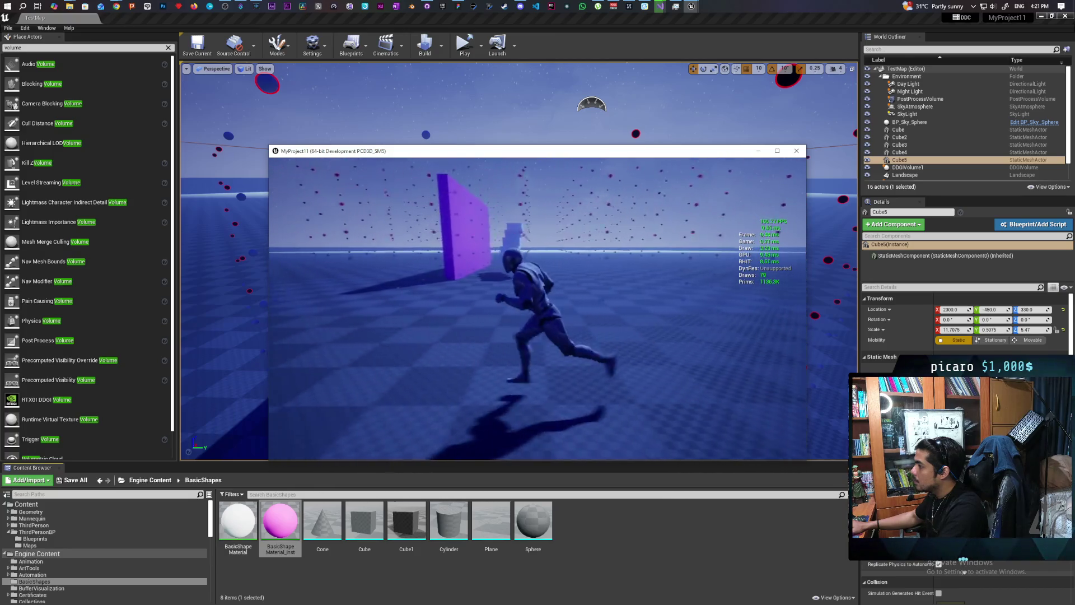
key(w)
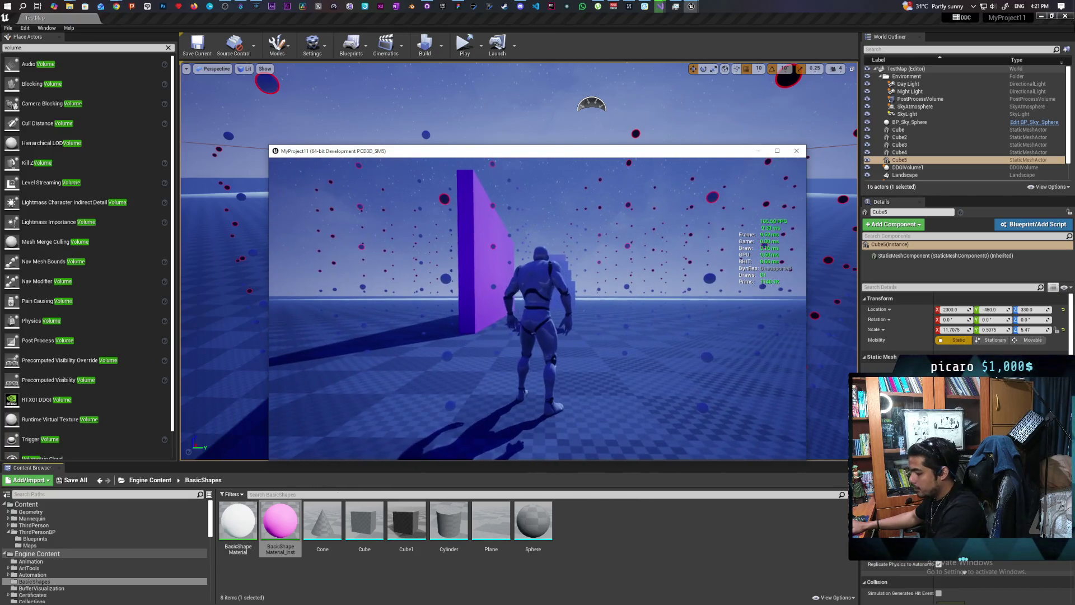
key(Escape)
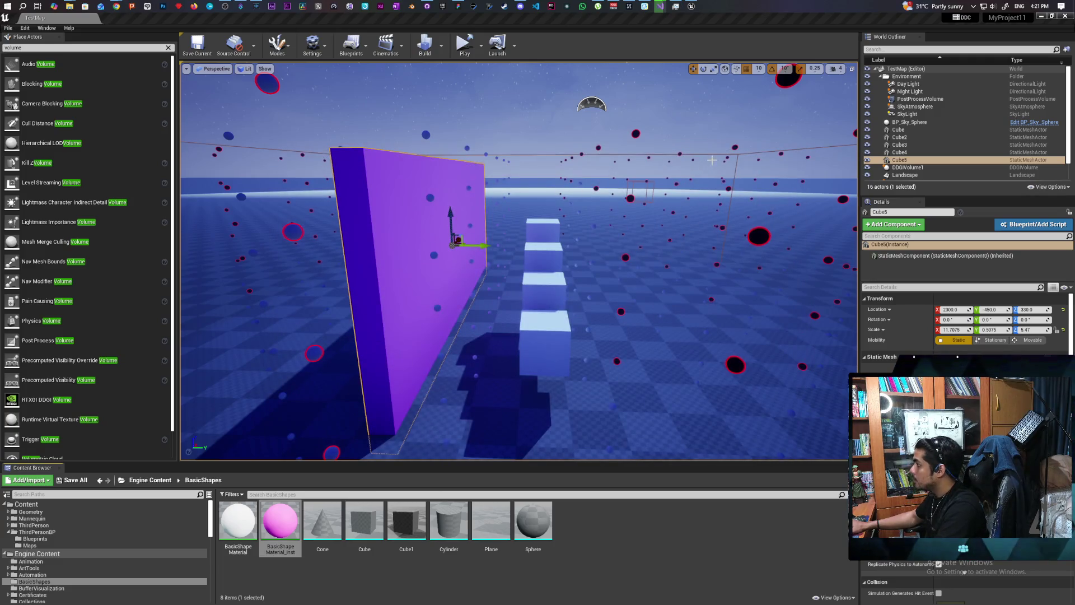
click(722, 154)
Step: Select DDGIVolume1 to inspect its bounds, save TestMap, and relaunch the game standalone
click(717, 154)
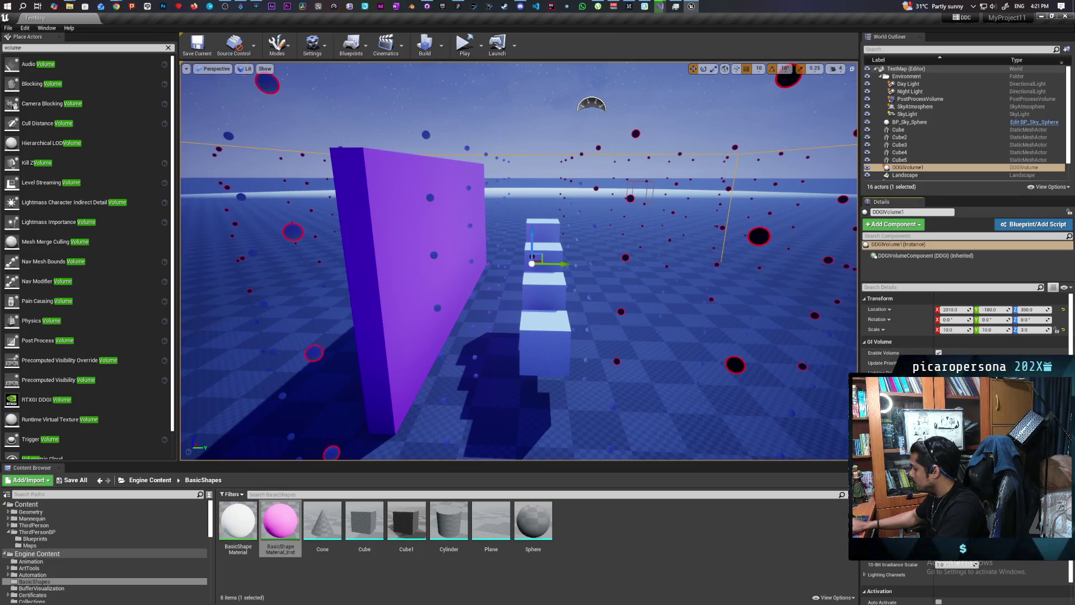
right_drag(726, 305, 693, 299)
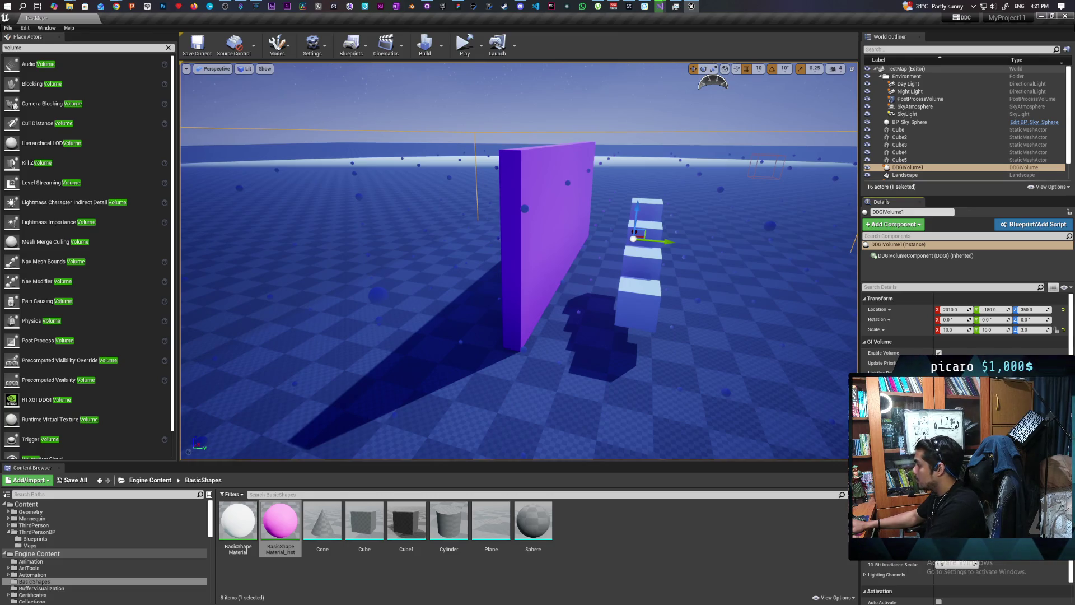
mouse_move(694, 364)
right_down()
mouse_move(703, 362)
mouse_move(683, 361)
mouse_move(699, 361)
right_up()
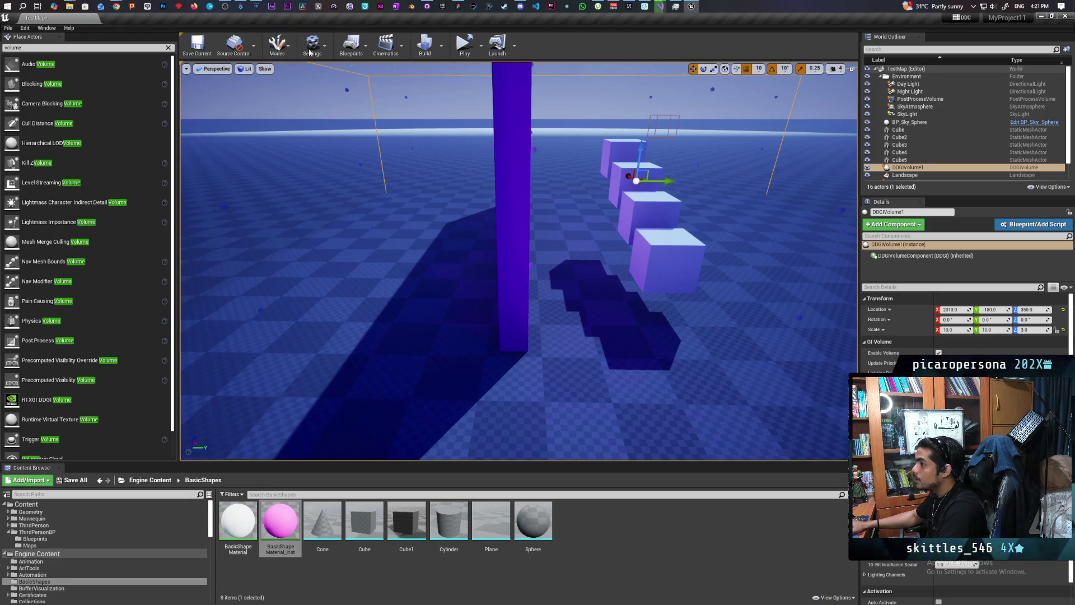
click(191, 55)
click(464, 50)
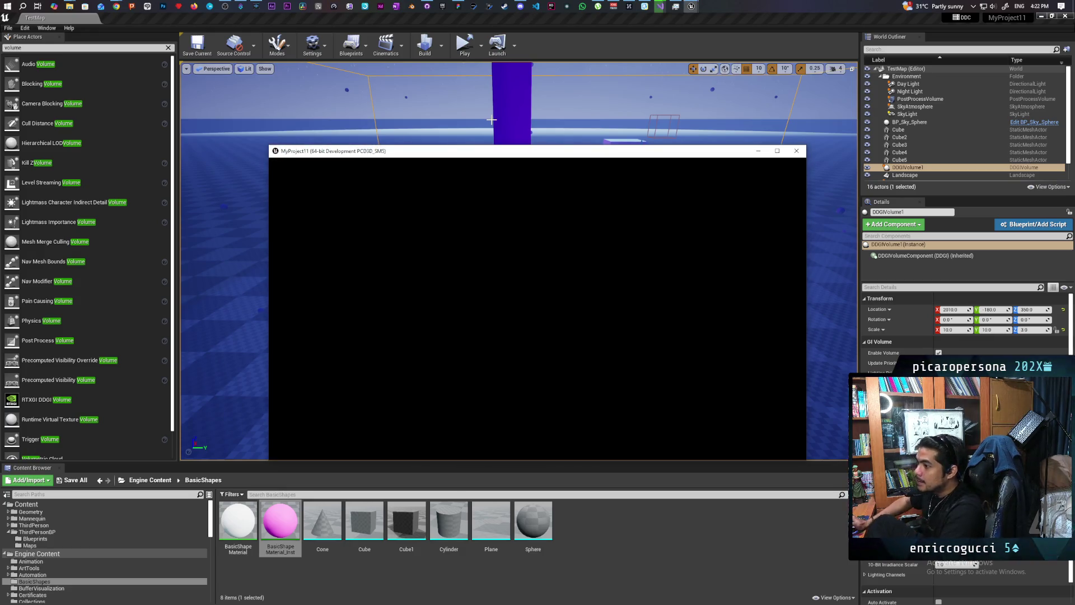
Step: Show the stat fps and stat unit readouts from the console history
key(w)
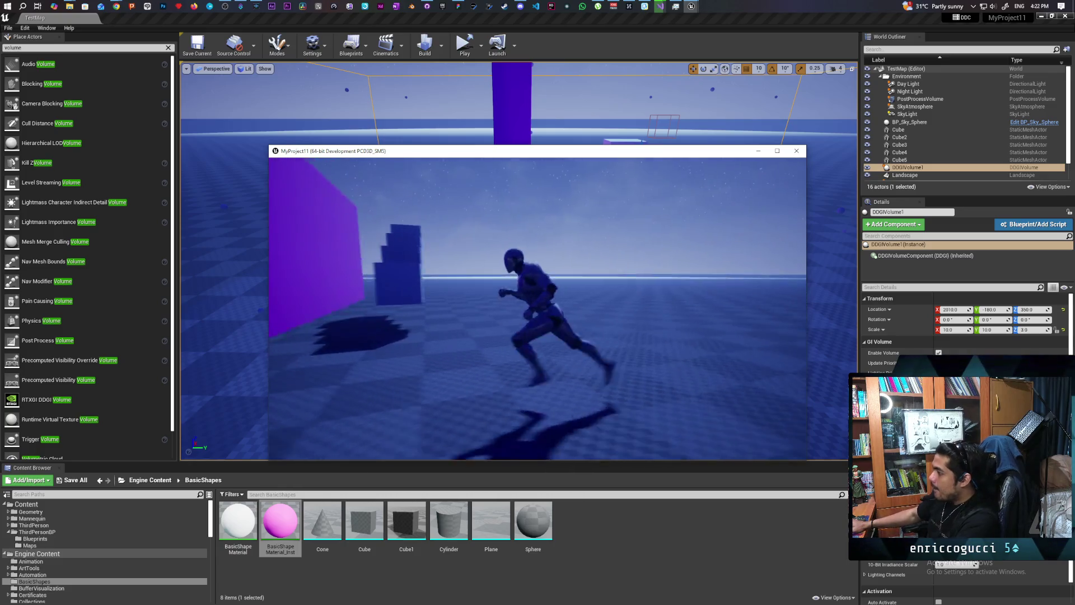
key(grave)
key(Up)
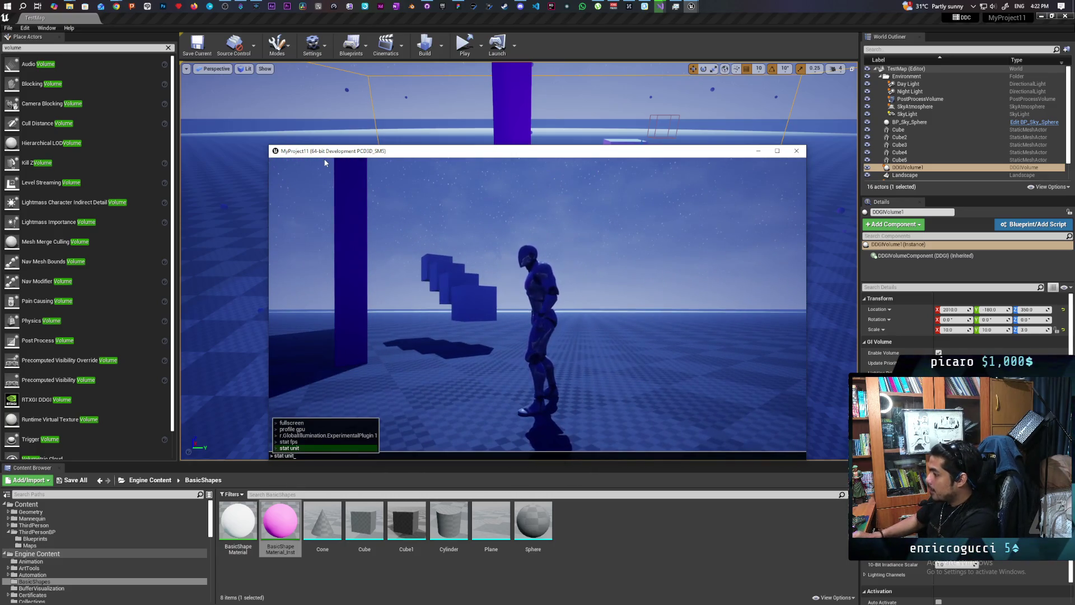
key(Up)
key(Return)
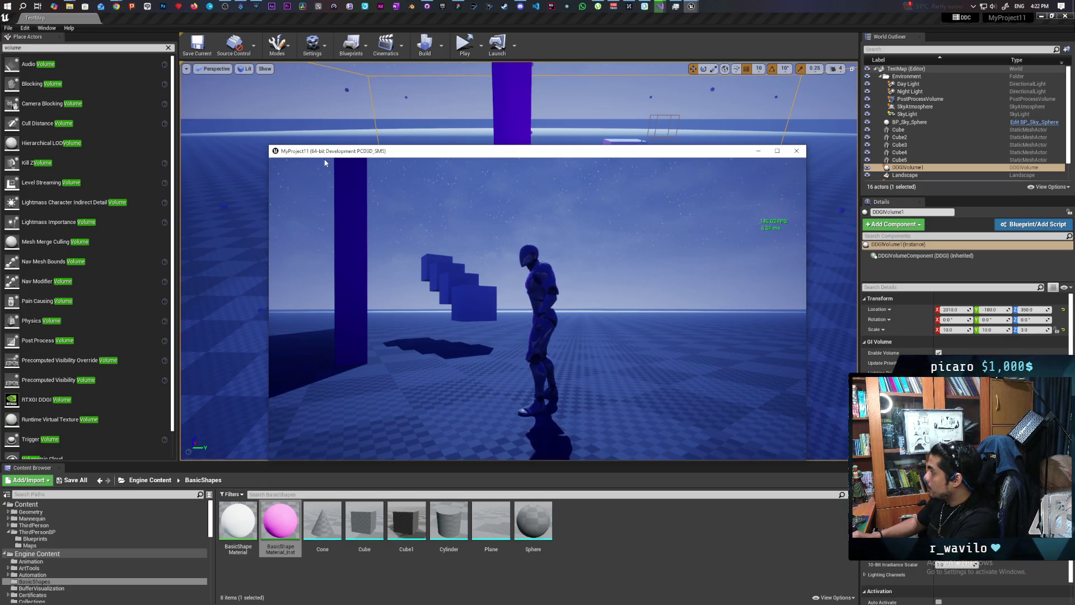
key(grave)
key(Up)
key(Up)
key(Return)
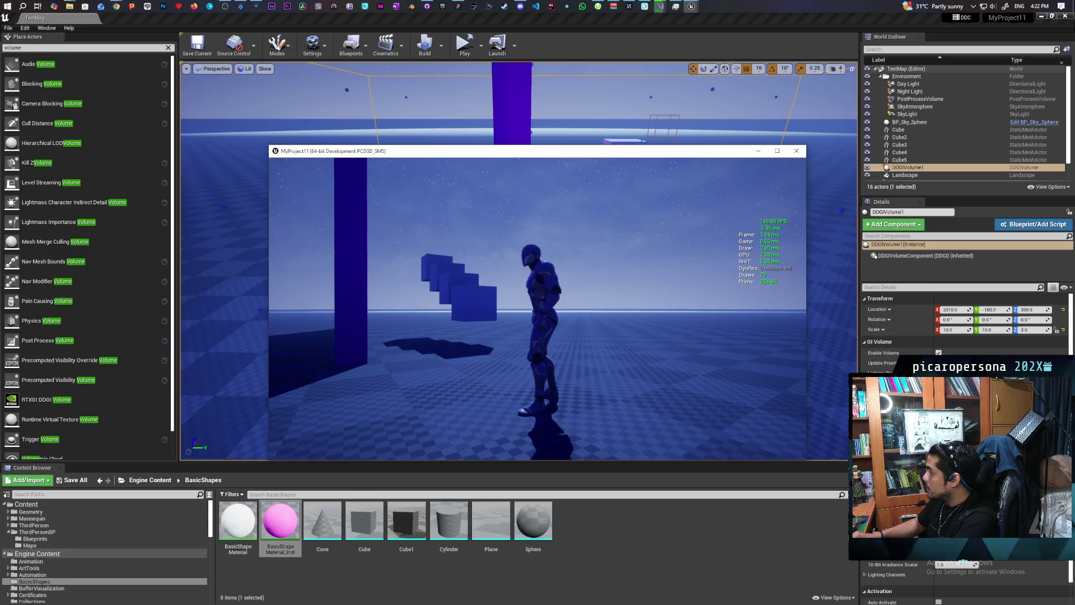
Step: Rerun the global illumination command from console history to brighten the lighting
key(grave)
key(Up)
key(Up)
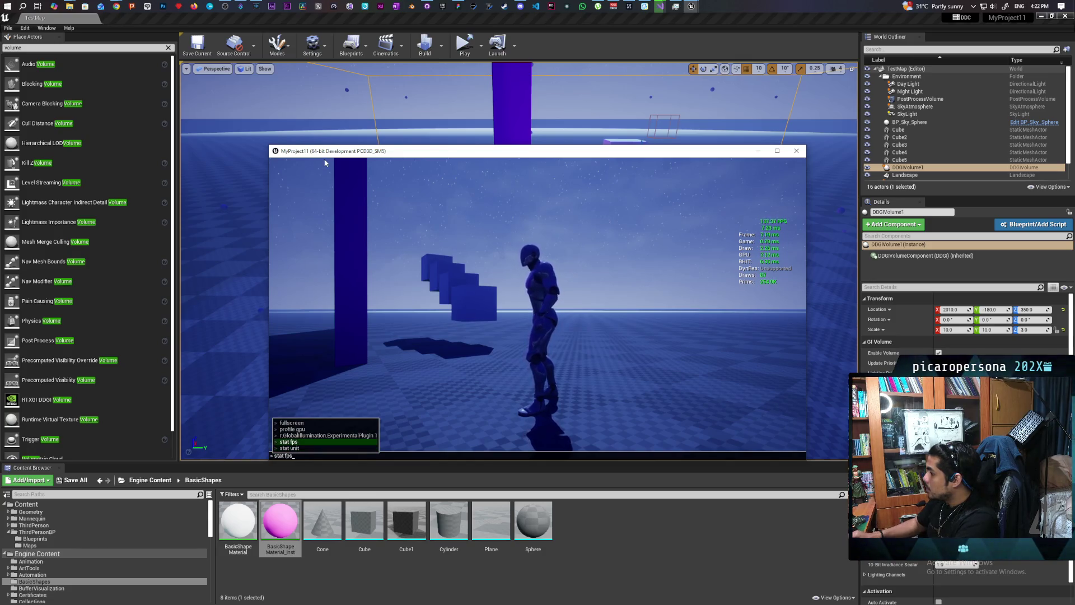
key(Up)
key(Return)
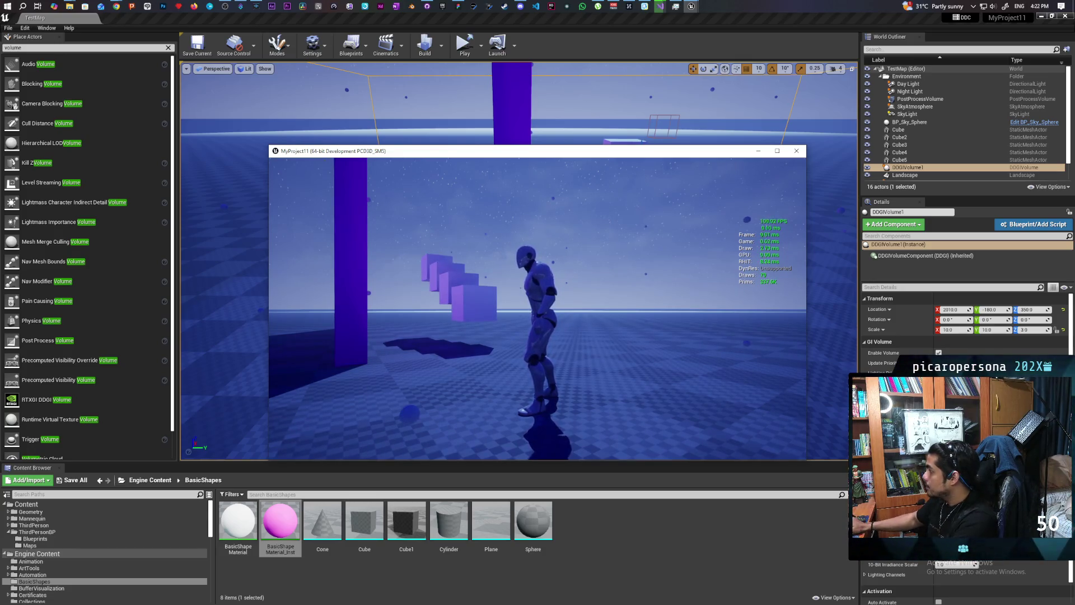
Step: Run the character between the purple walls and across the floor toward the cube stairs
key(d)
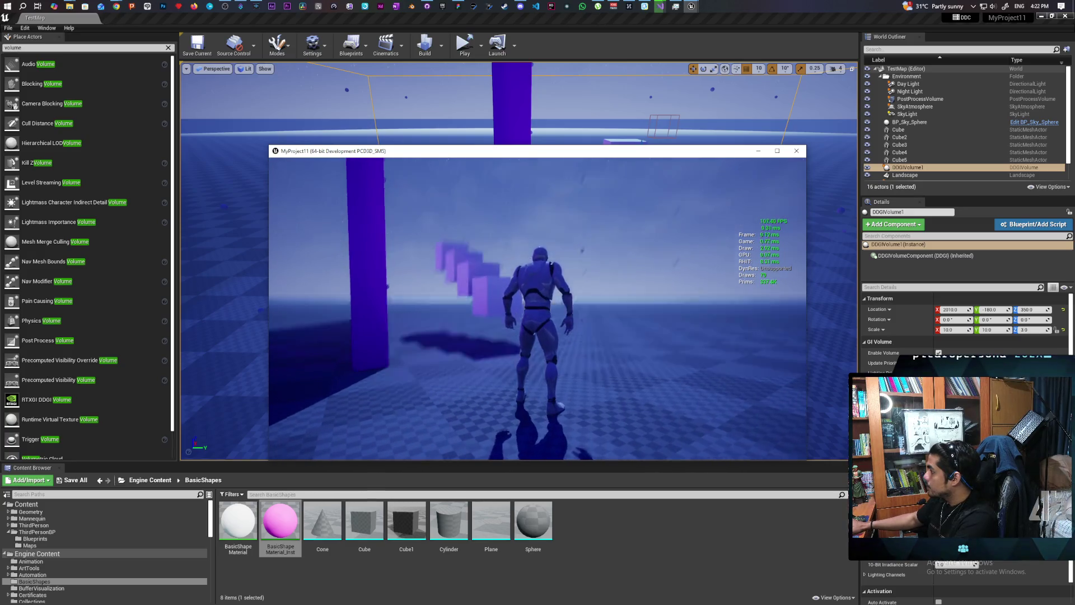
key(a)
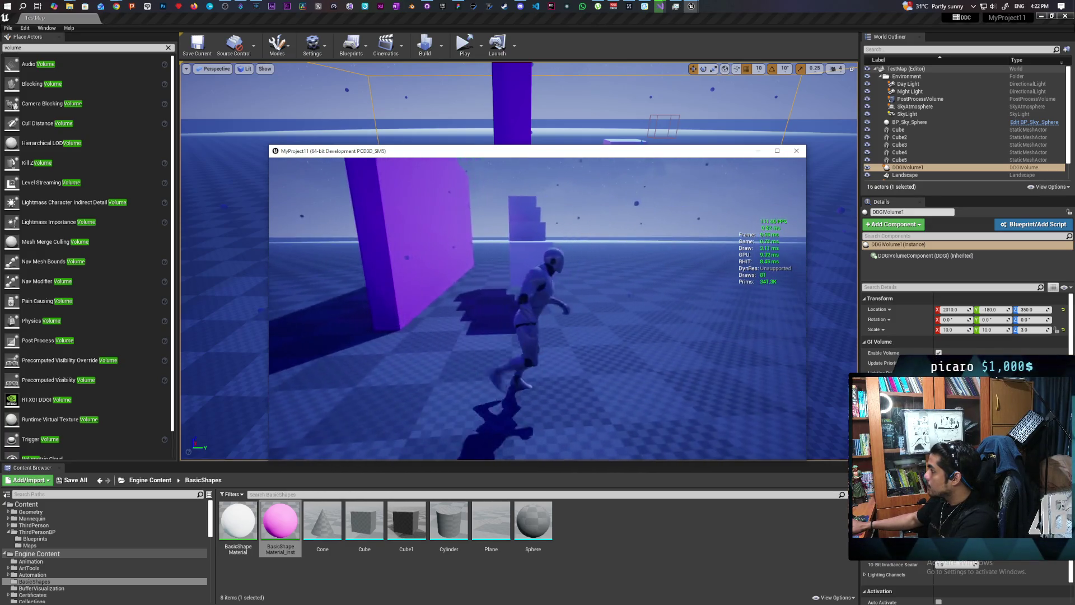
key(w)
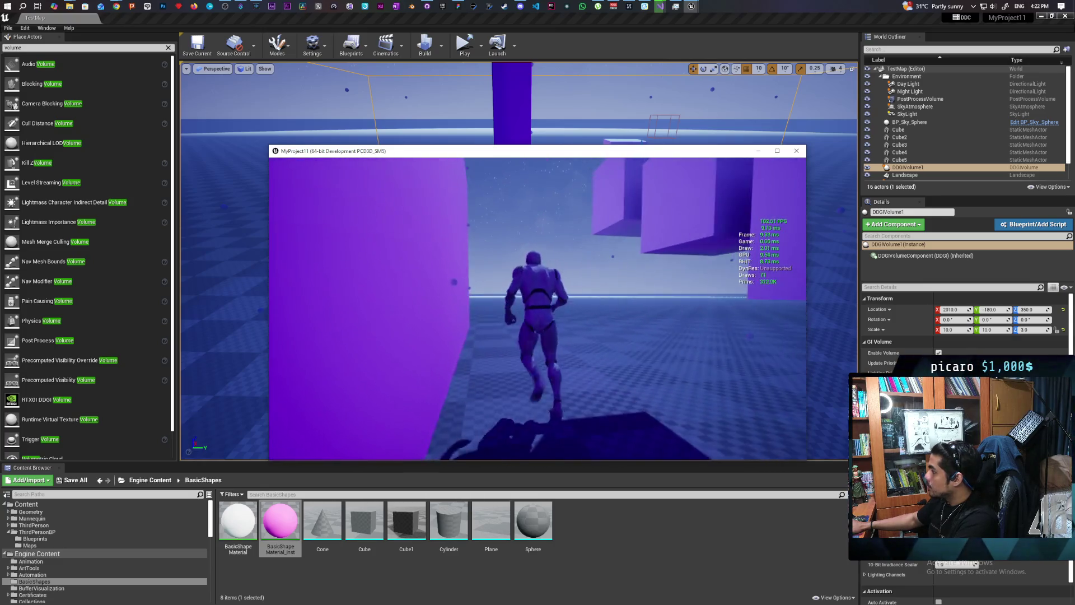
key(a)
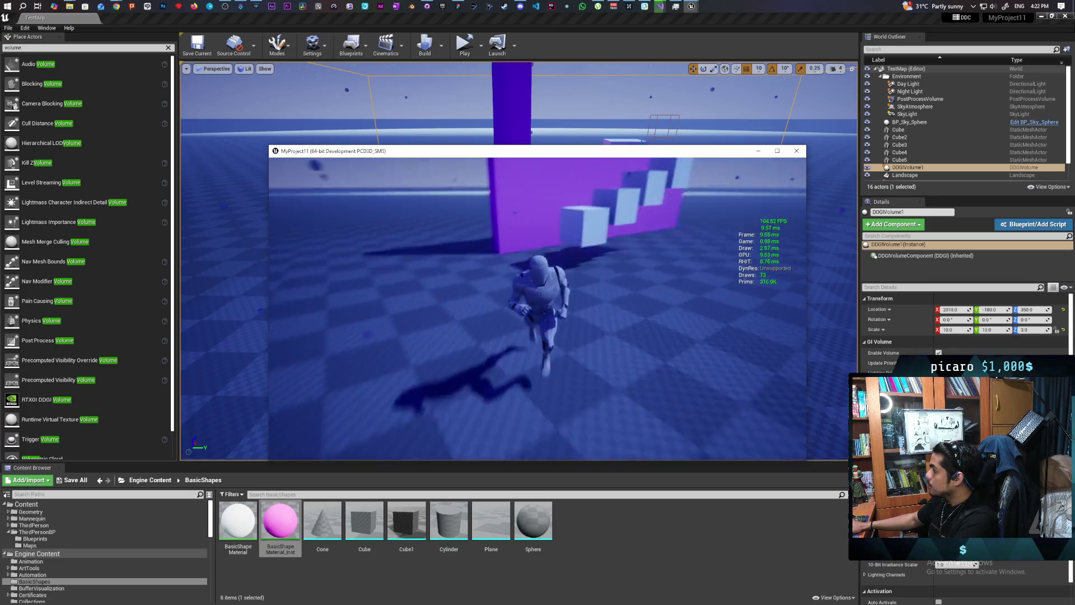
key(w)
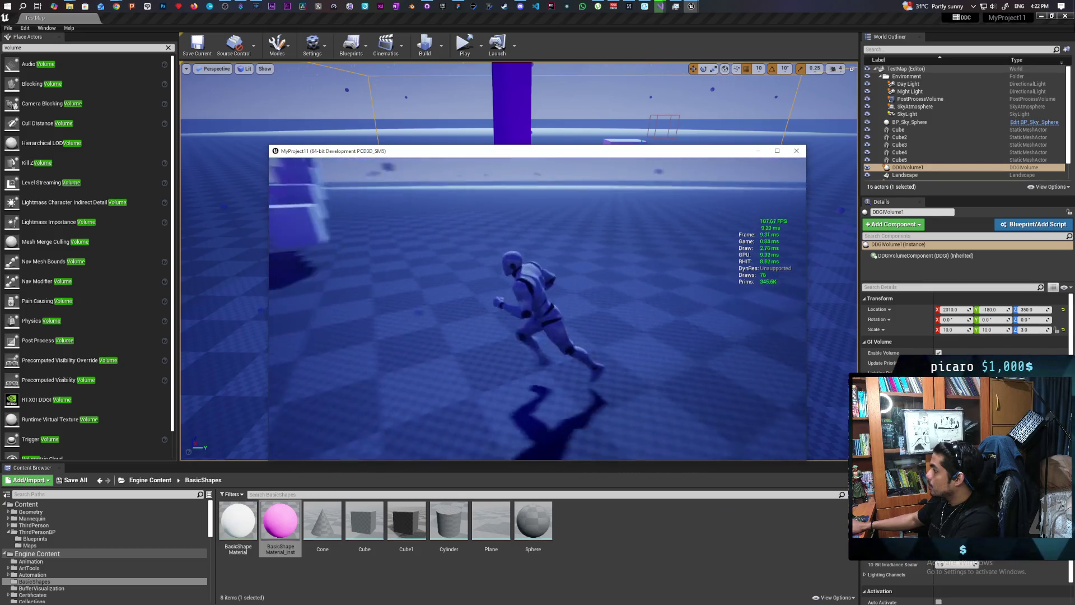
key(a)
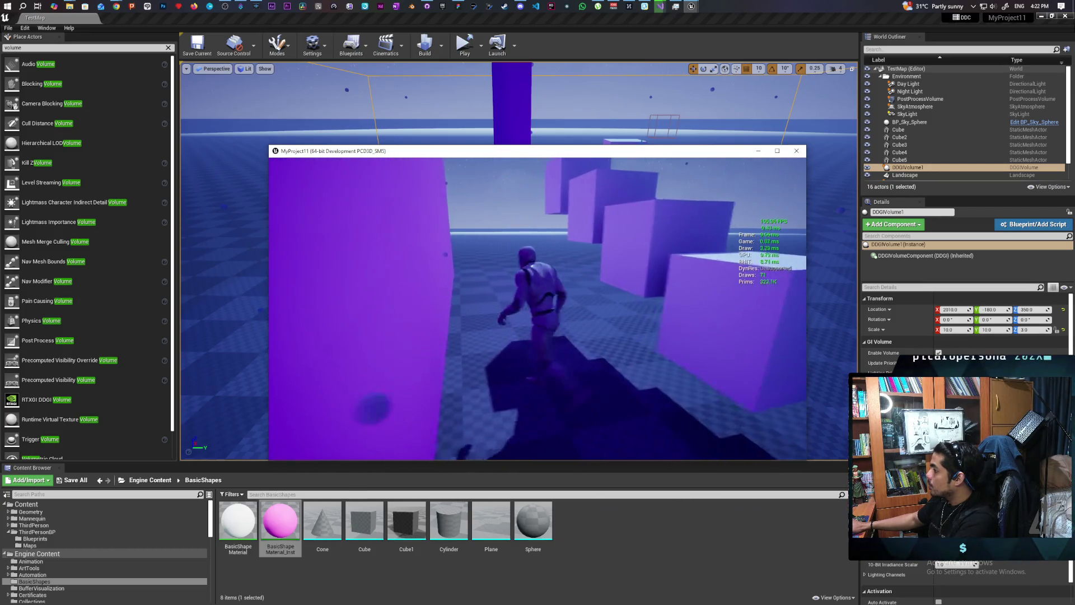
key(w)
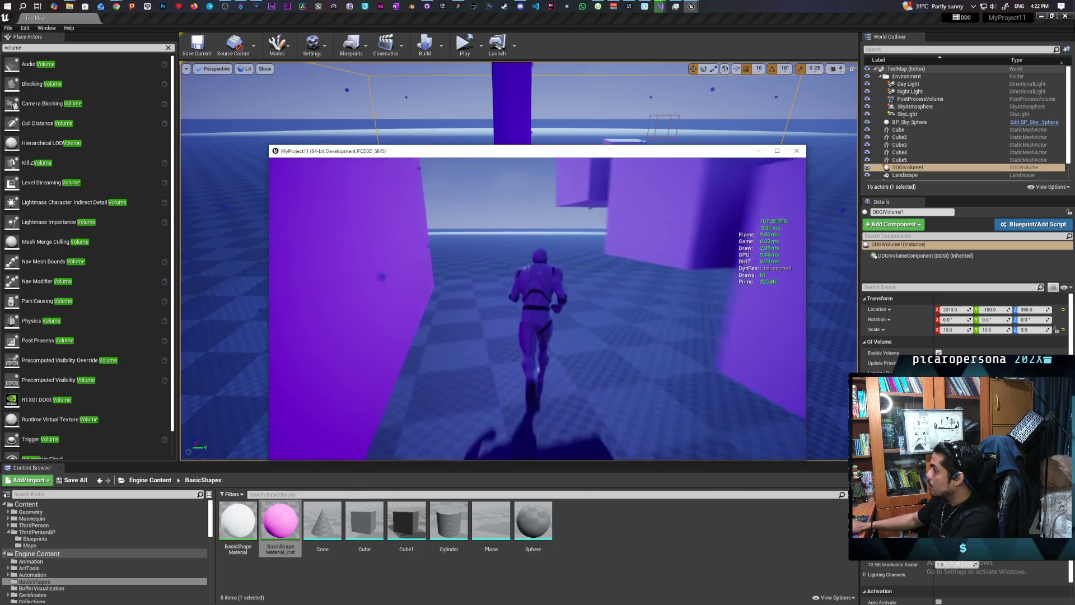
key(s)
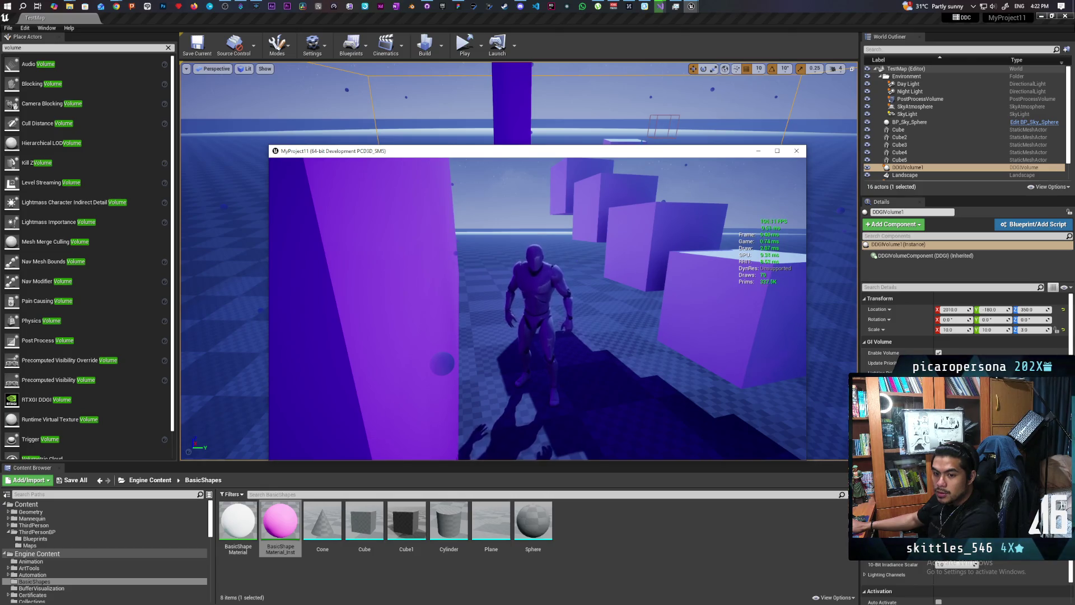
key(w)
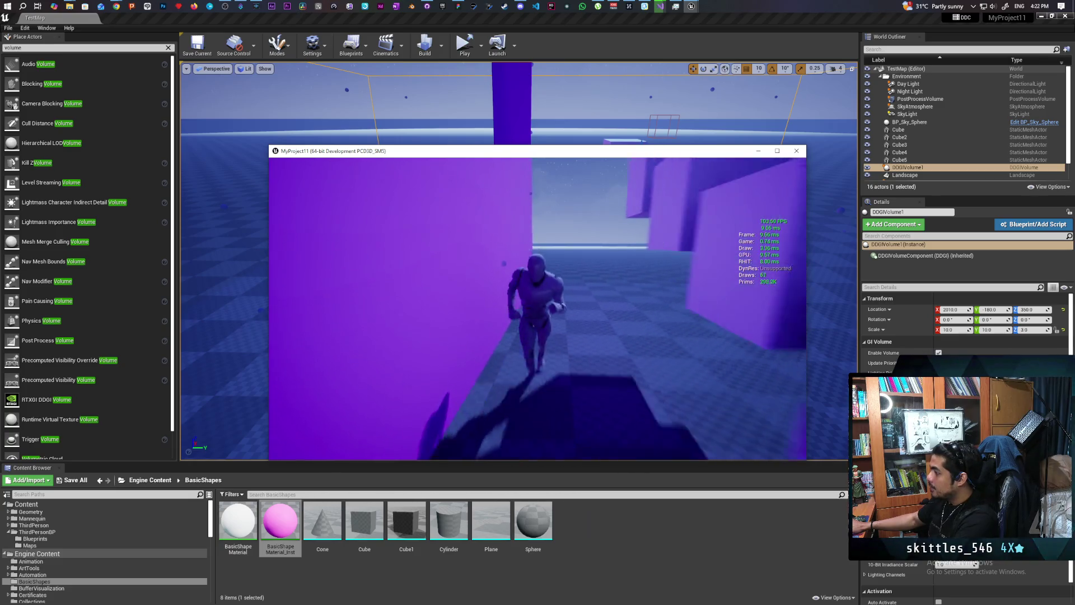
Step: Jump the character along the row of cubes and off beside the purple wall
key(space)
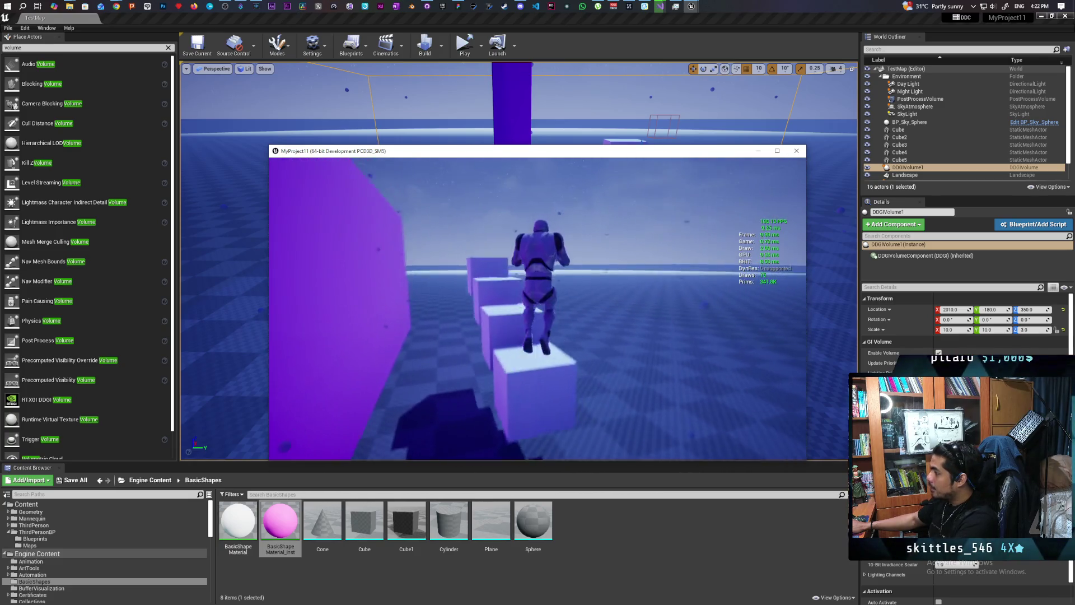
key(space)
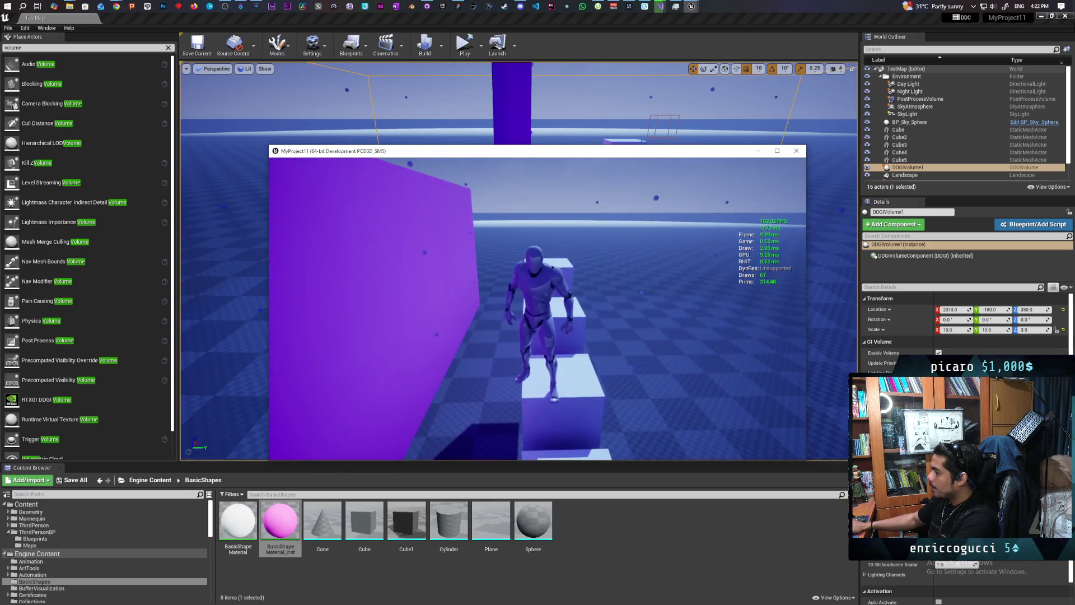
key(space)
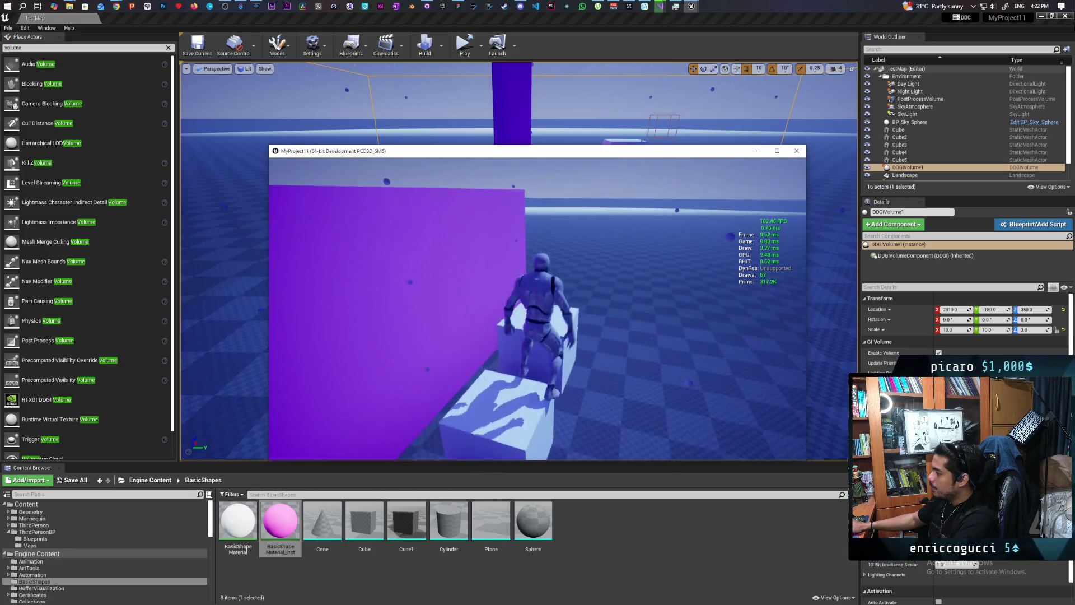
key(space)
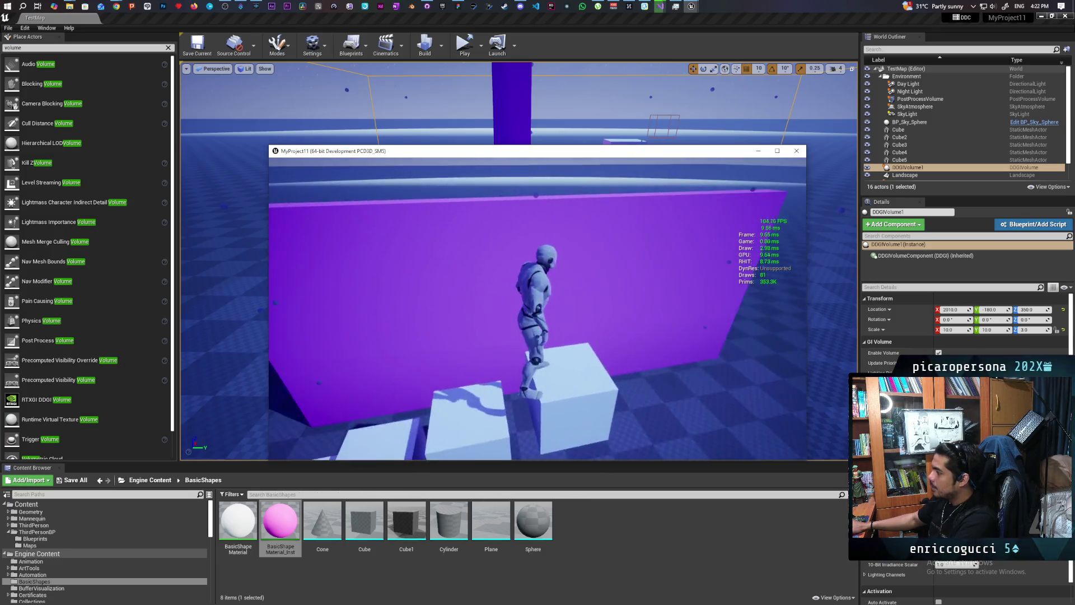
key(space)
Step: Run past the purple wall and jump up the white cube steps
key(w)
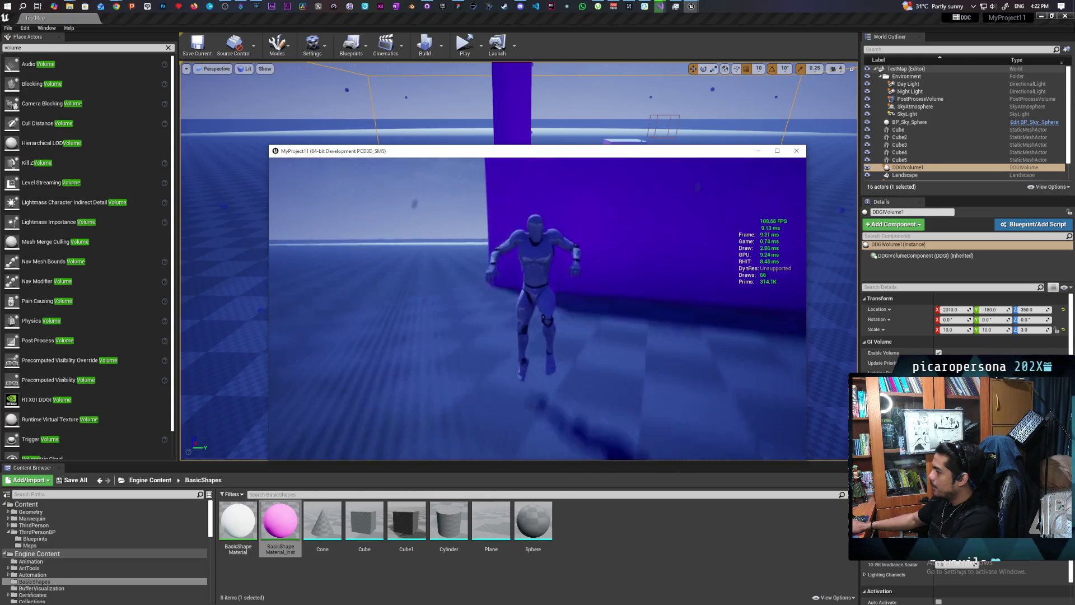
key(w)
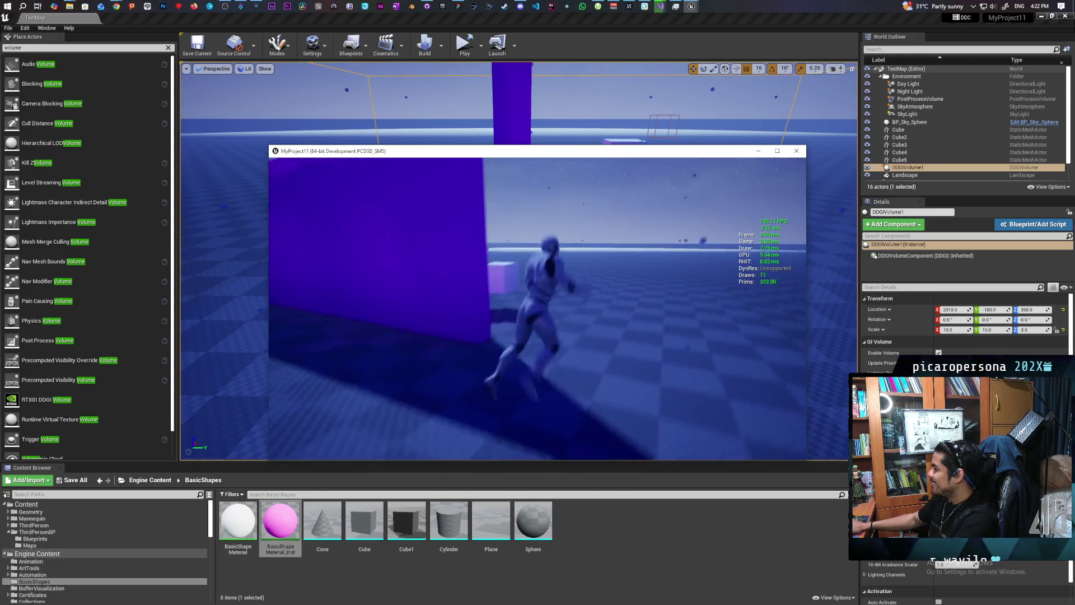
key(w)
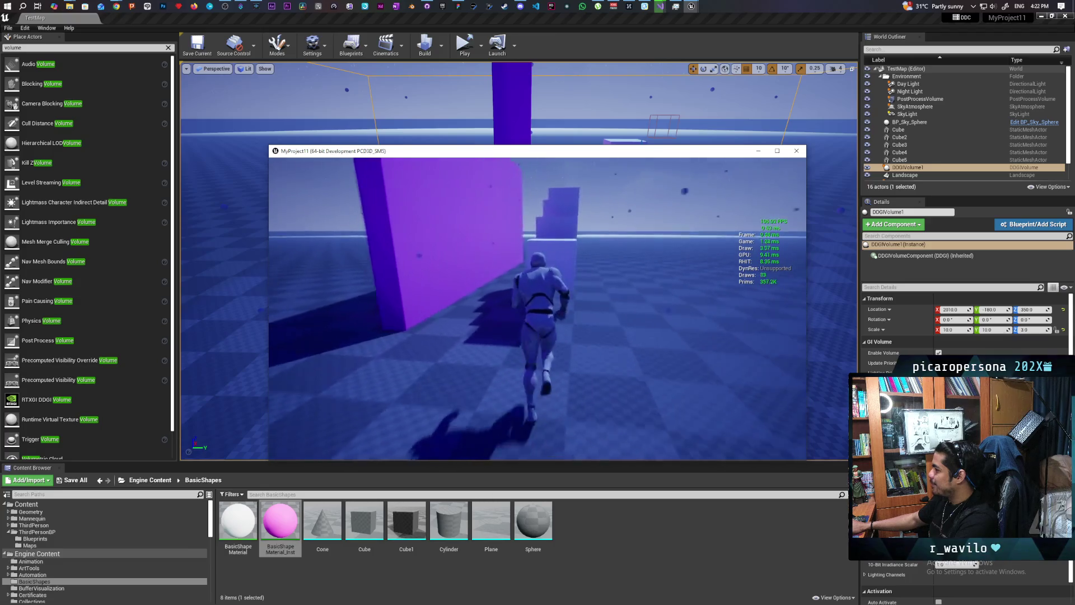
key(space)
key(w)
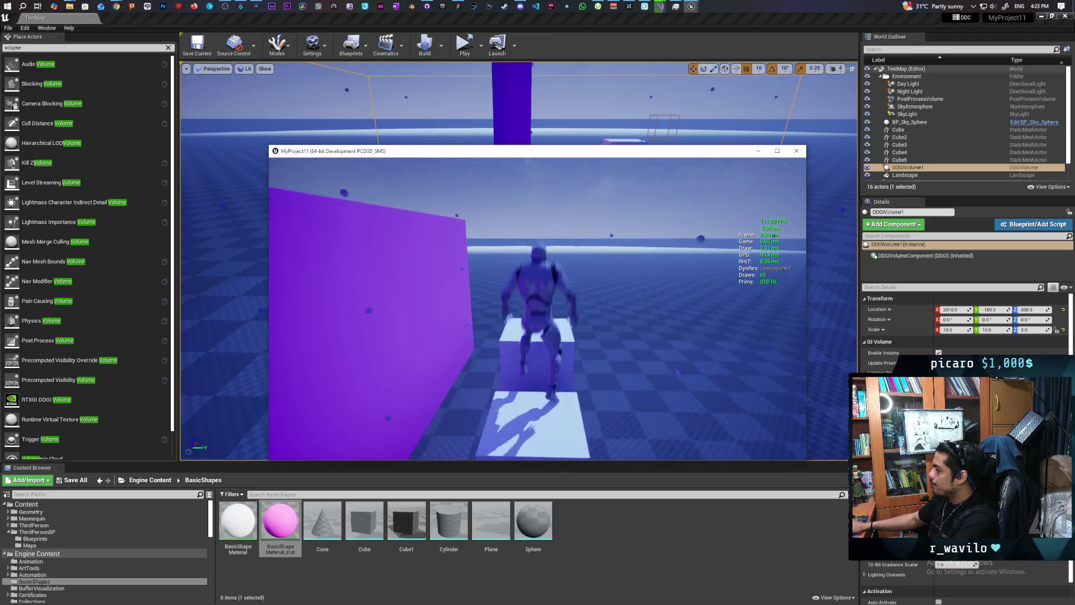
key(w)
key(space)
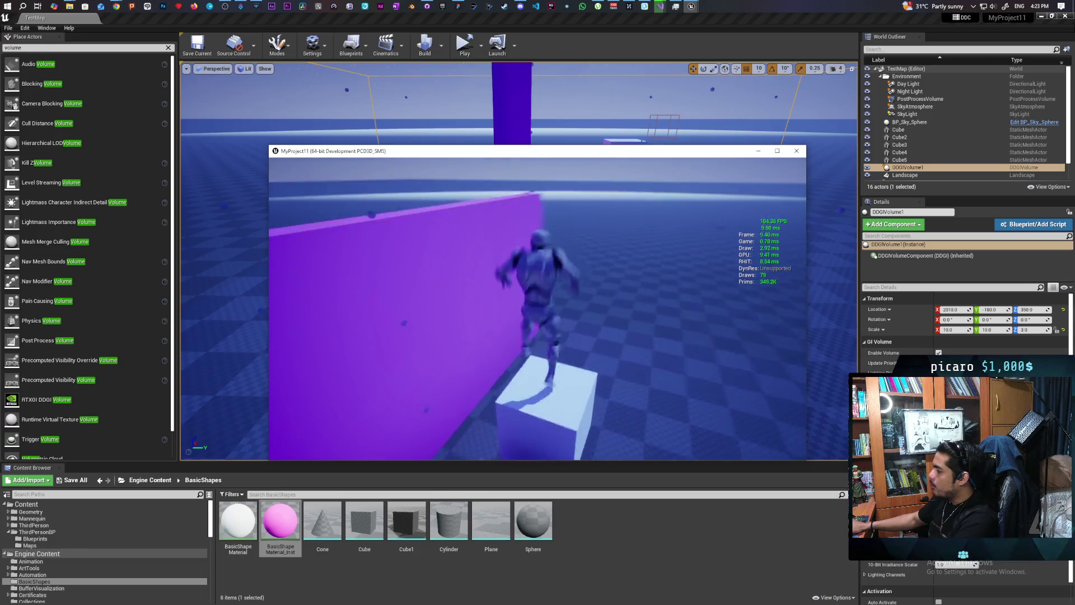
Step: Walk along the top cube, jump off toward the purple wall, run back, and quit the game
key(d)
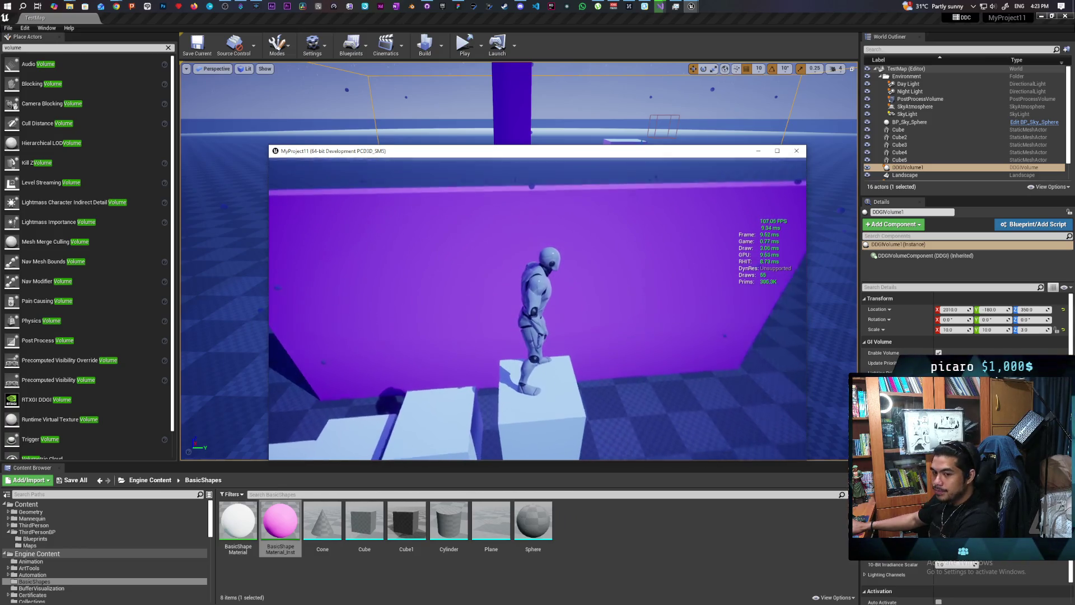
key(s)
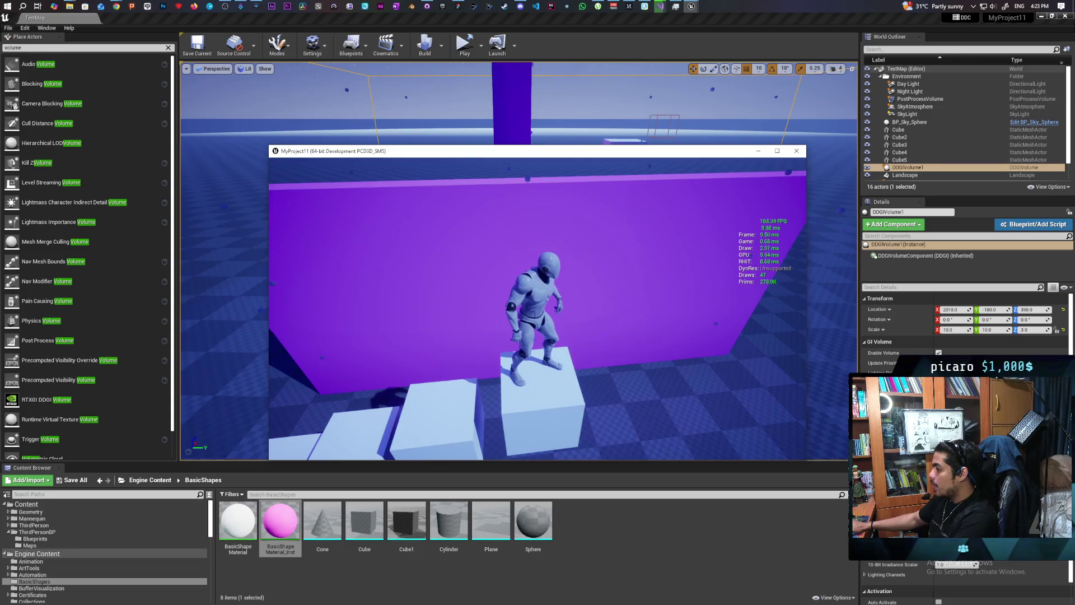
key(s)
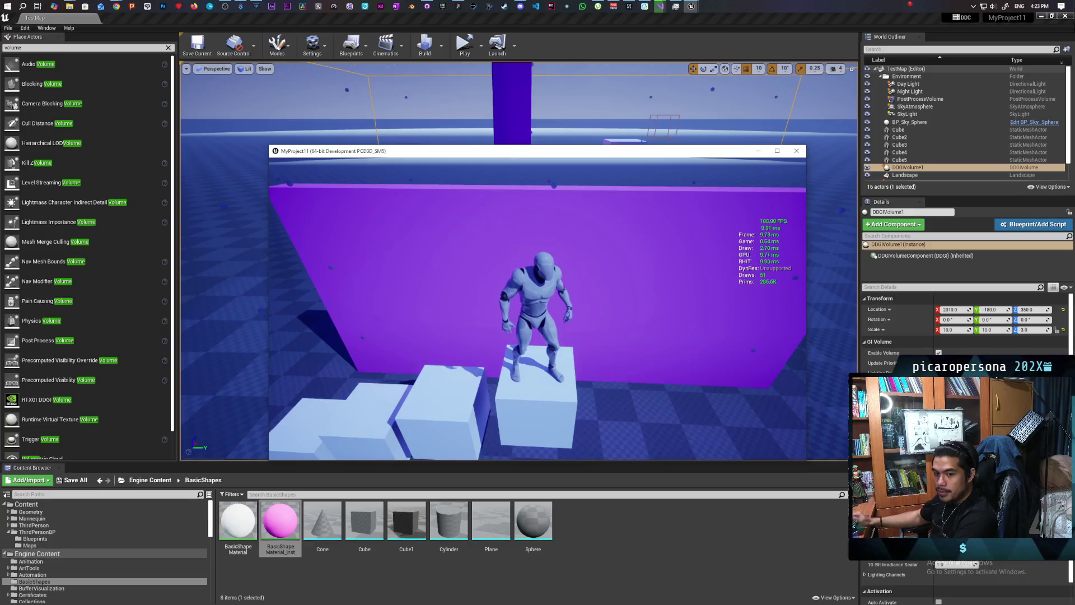
key(space)
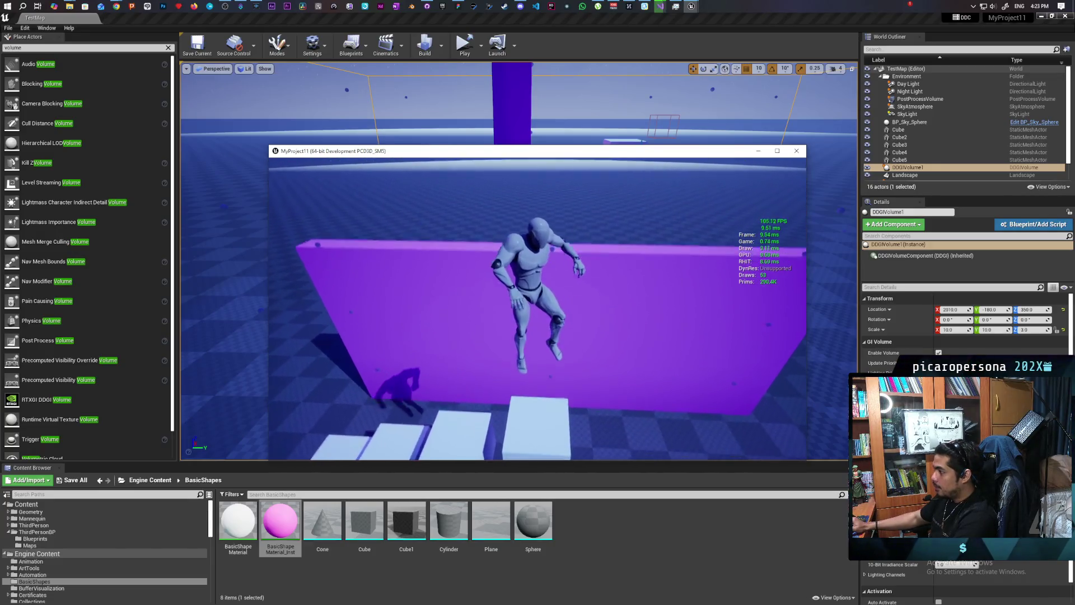
key(w)
key(space)
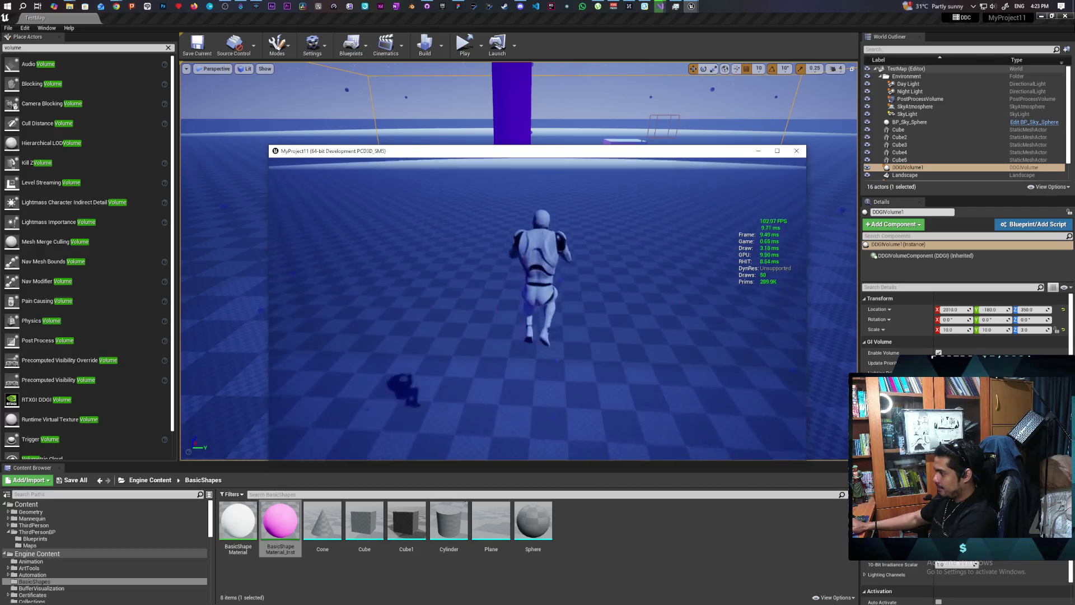
key(d)
key(w)
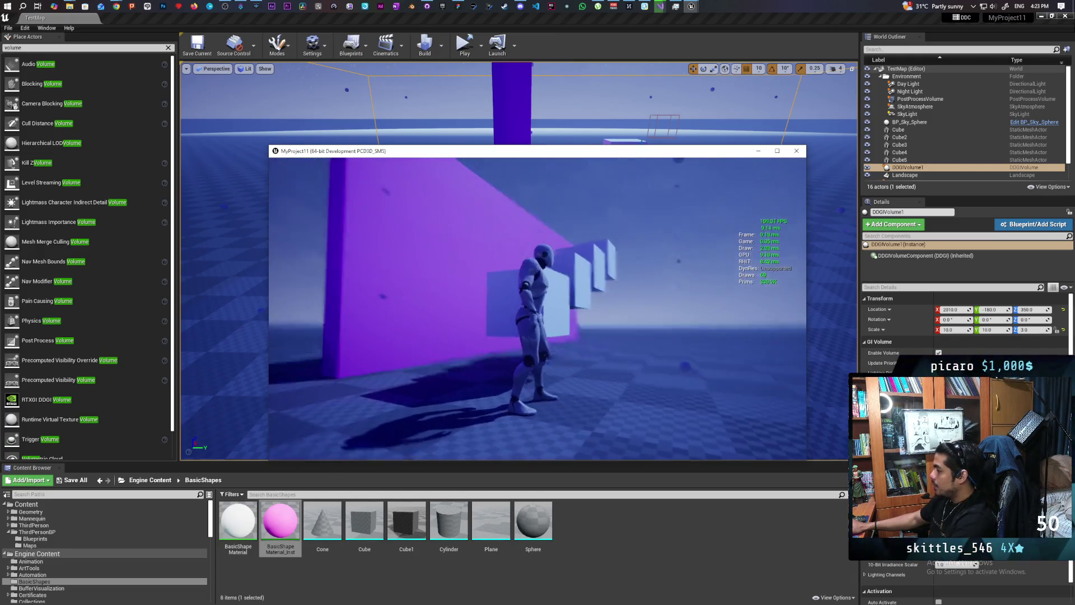
key(s)
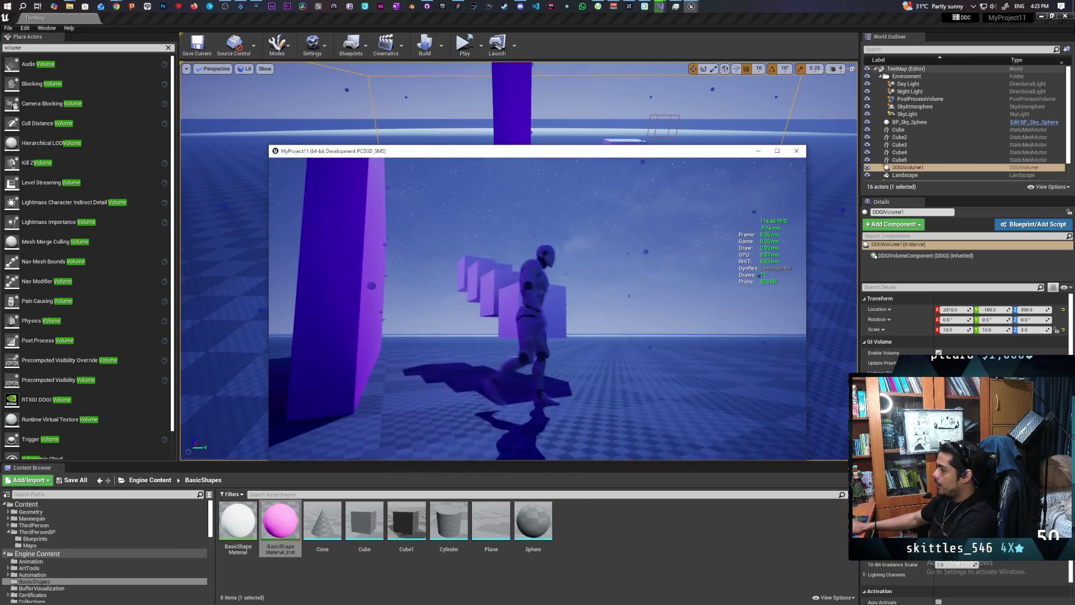
key(Escape)
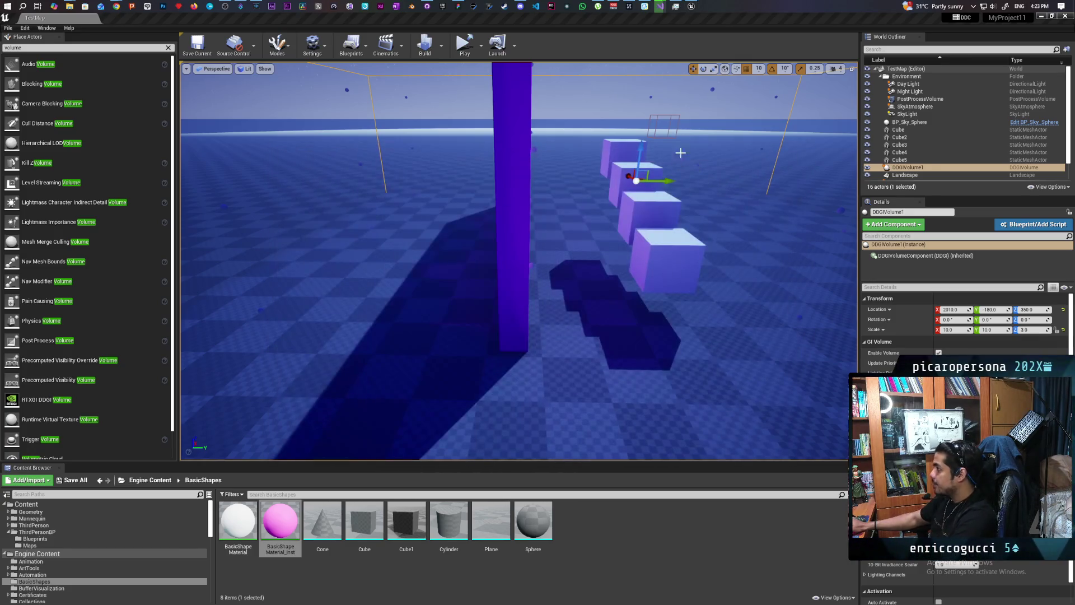
mouse_move(660, 6)
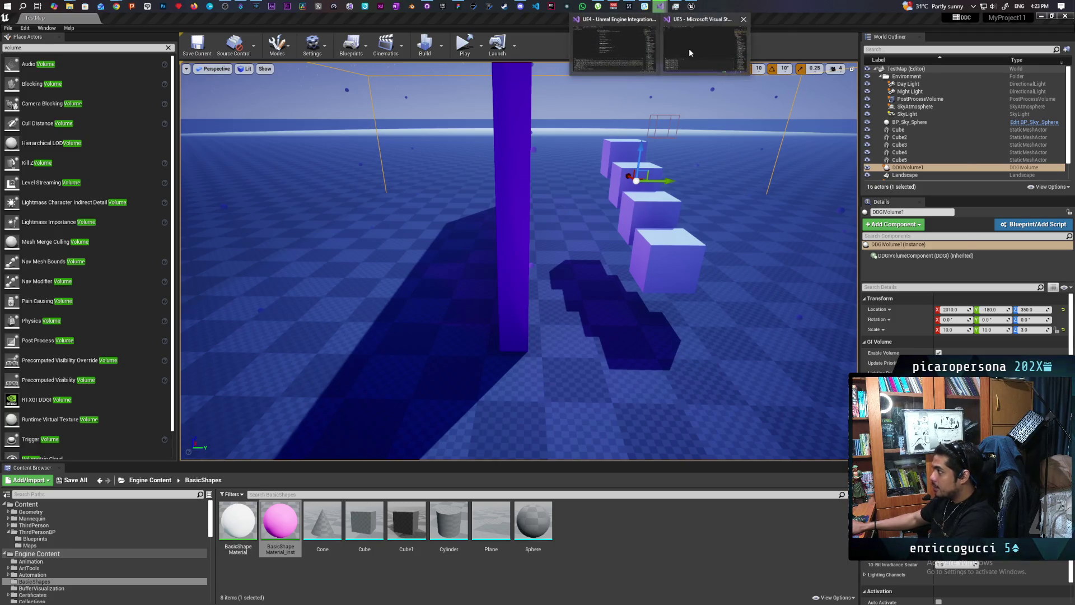
click(685, 48)
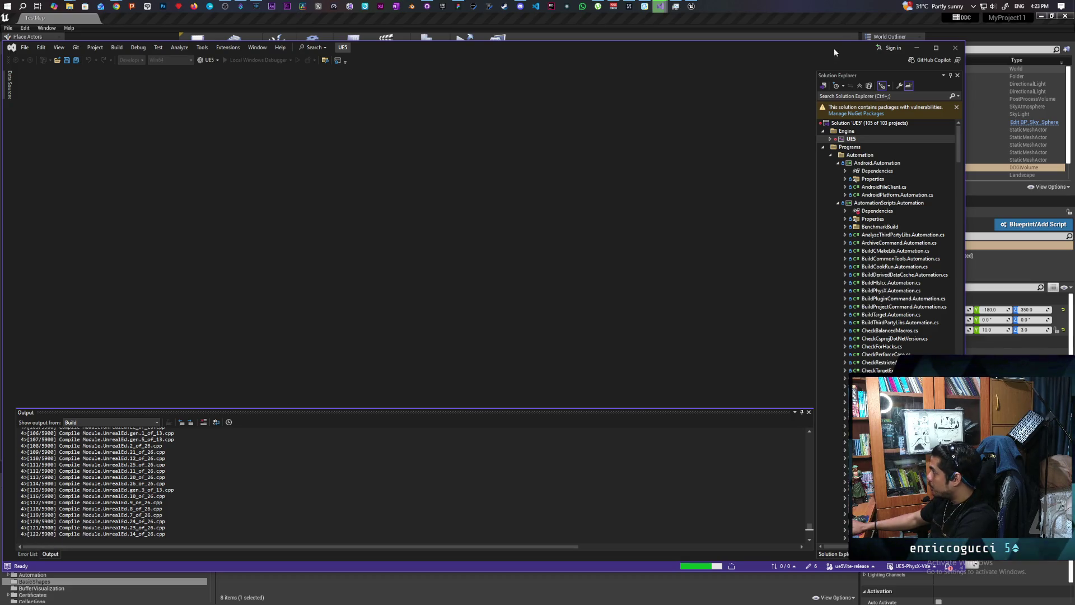
click(838, 23)
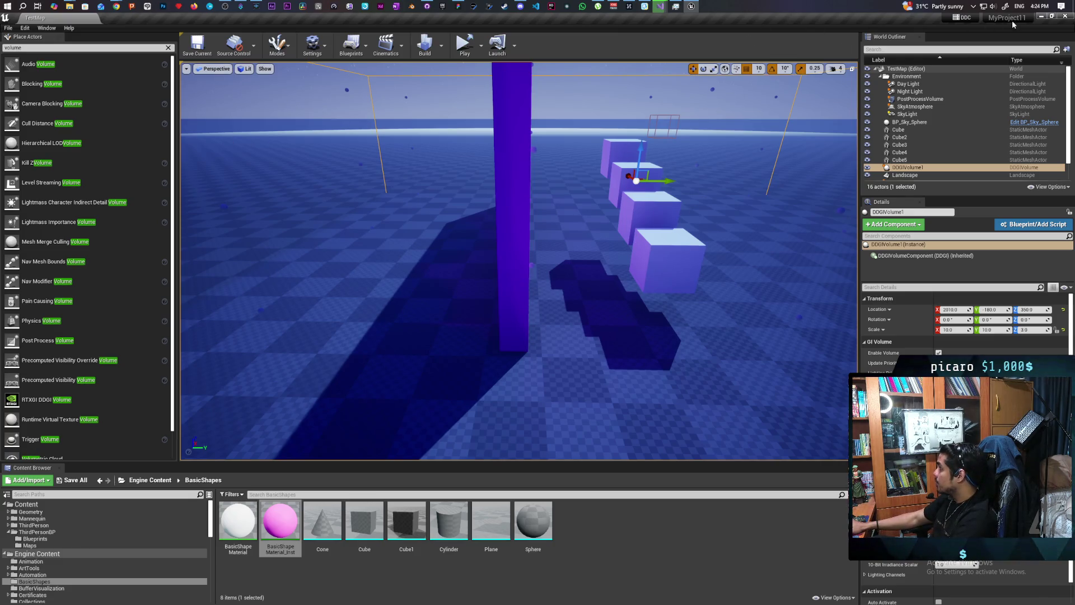
Step: Close the Unreal Editor and bring Blender's start screen to the front
click(1065, 17)
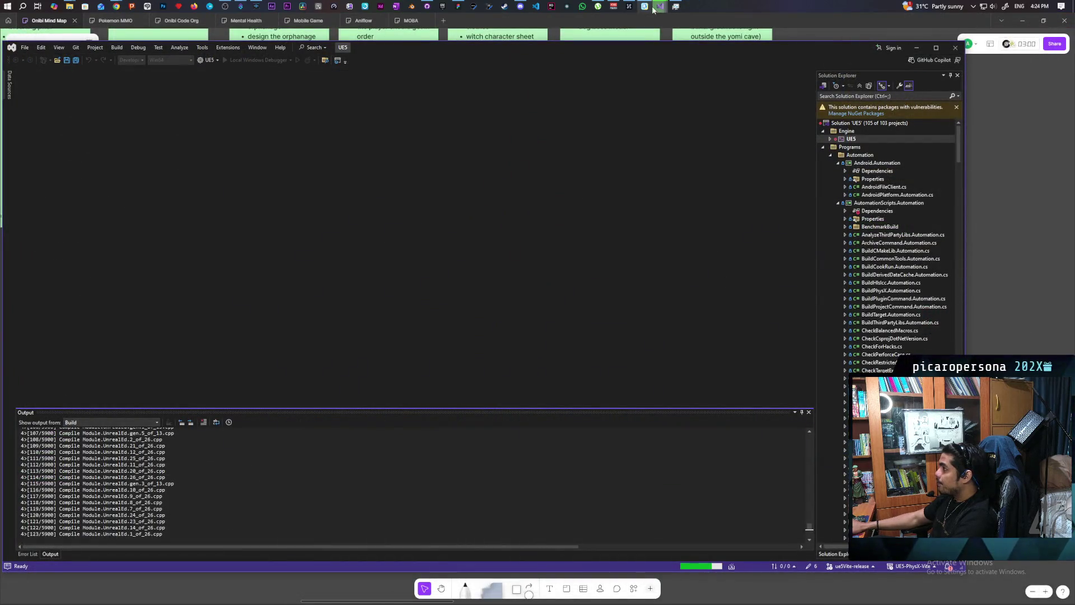
mouse_move(660, 7)
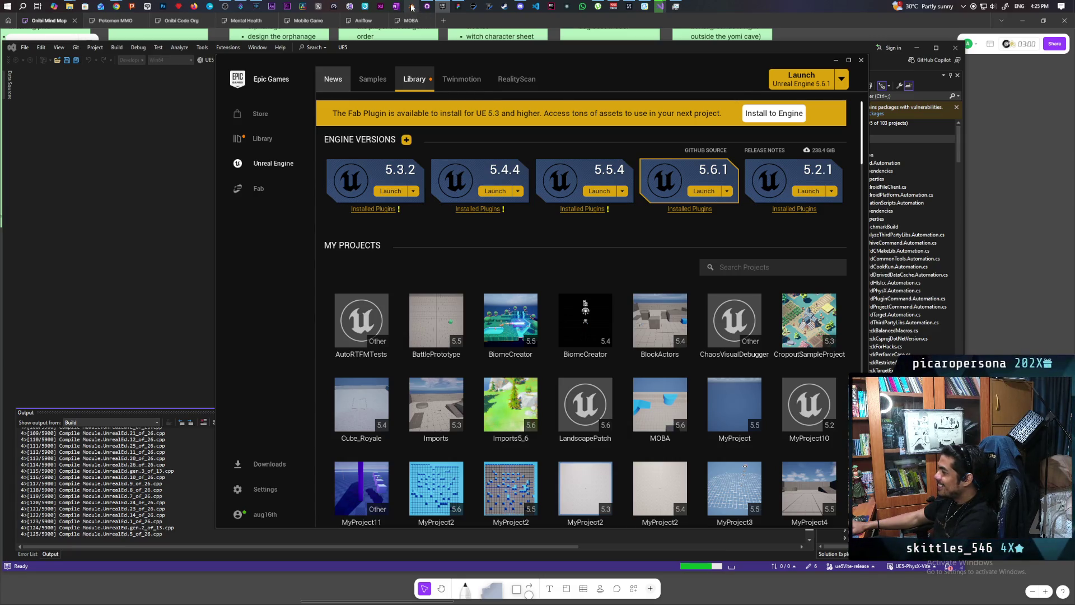
click(411, 7)
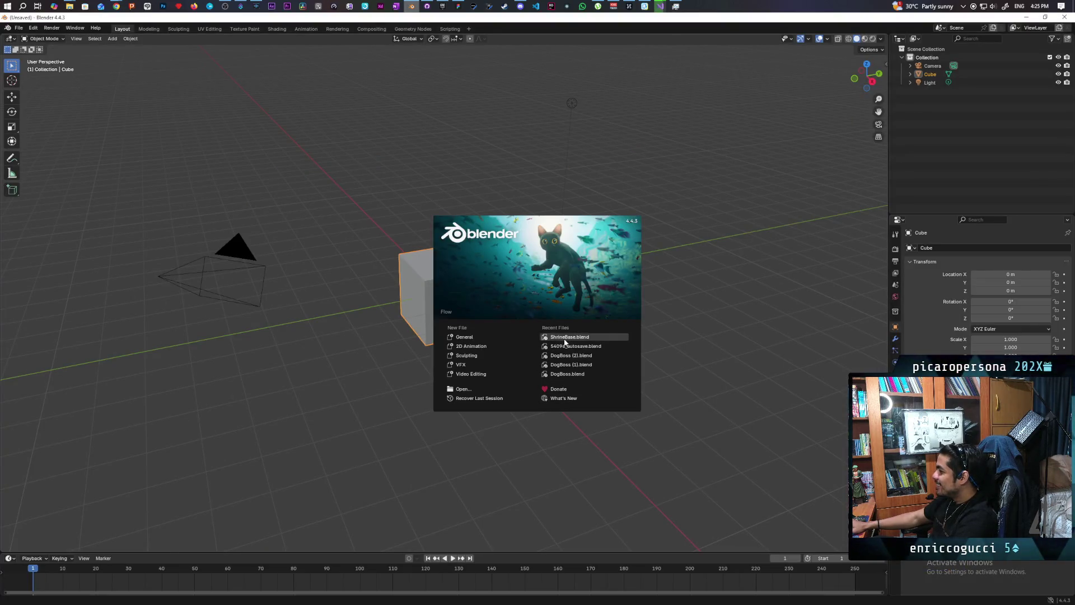
Step: Open ShrineBase.blend from Recent Files and view the shrine from above
click(568, 337)
scroll(478, 262, down, 3)
scroll(478, 262, up, 1)
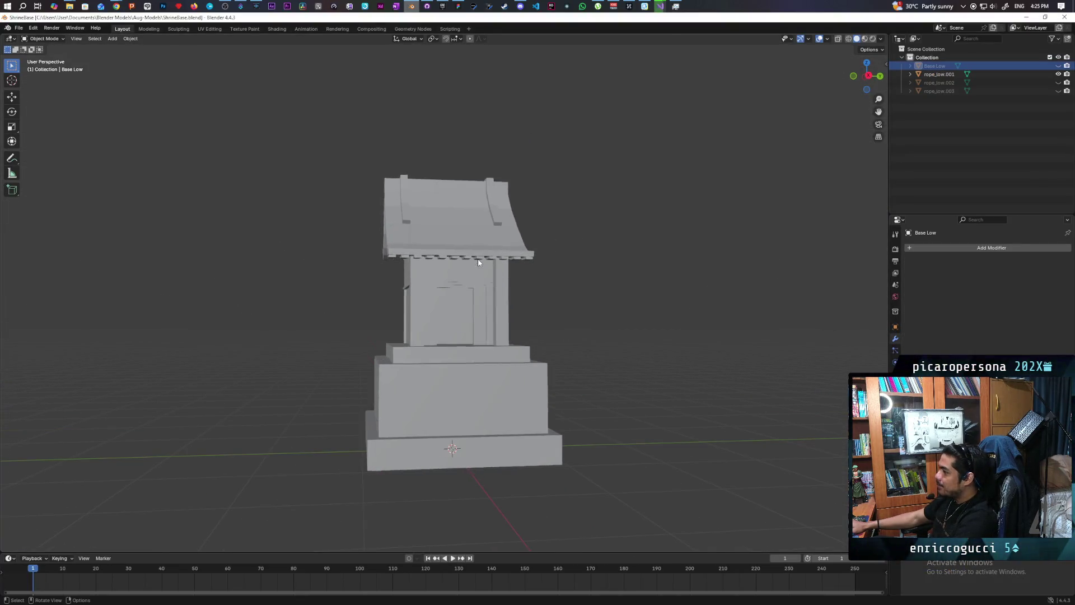
mouse_move(478, 264)
middle_down()
mouse_move(481, 308)
mouse_move(465, 279)
mouse_move(496, 280)
middle_up()
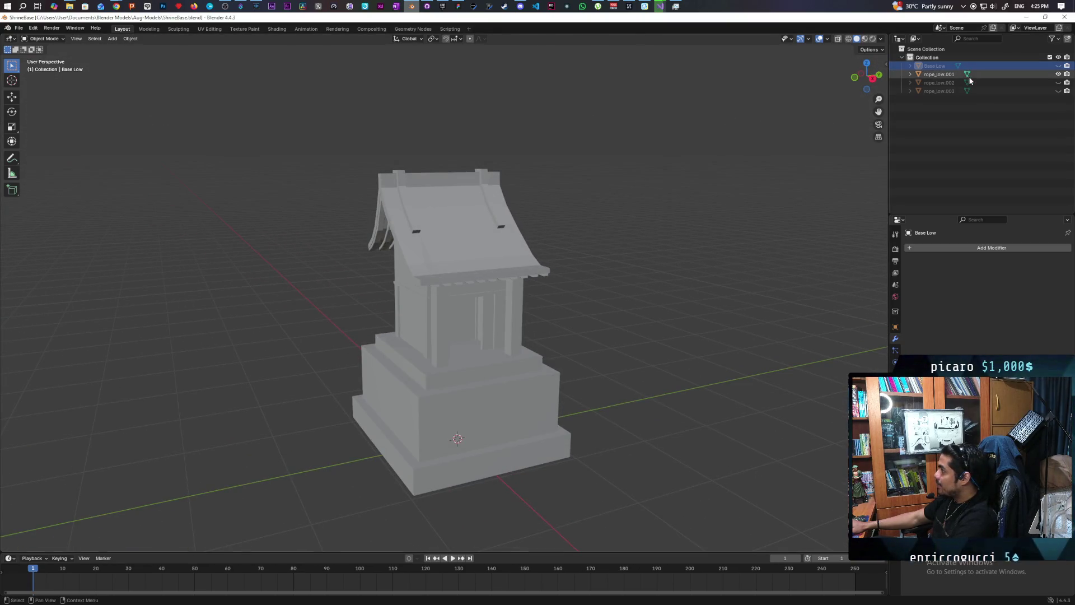
Step: Select rope_low.001 in the Outliner and switch it to Sculpt Mode
click(932, 74)
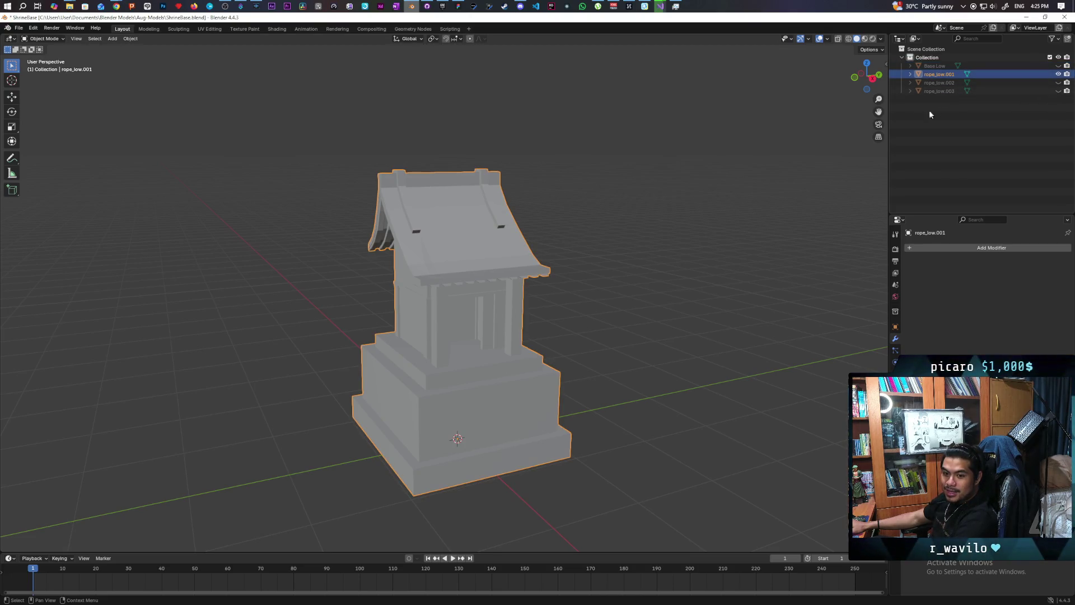
click(44, 39)
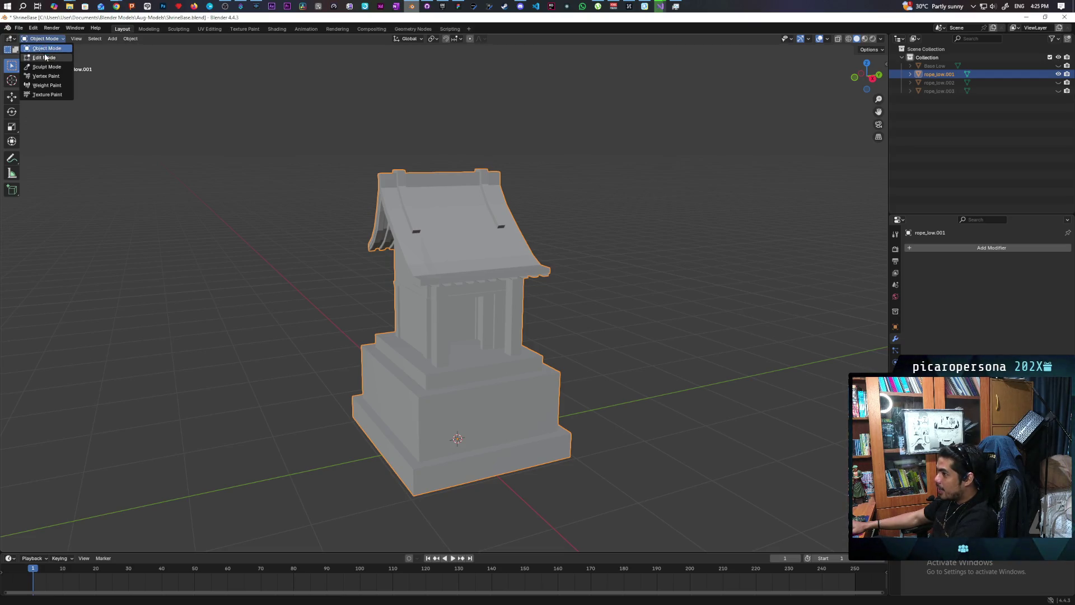
click(45, 68)
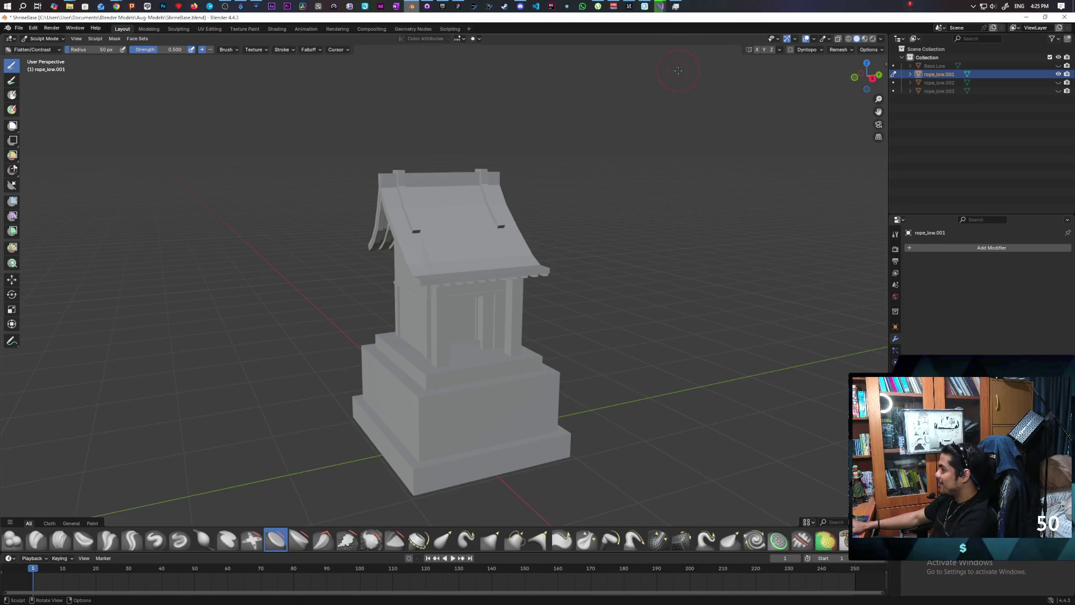
Step: Enter 1 m as the Remesh voxel size for rope_low.001
mouse_move(672, 71)
middle_down()
mouse_move(502, 146)
mouse_move(571, 145)
mouse_move(485, 159)
mouse_move(501, 160)
middle_up()
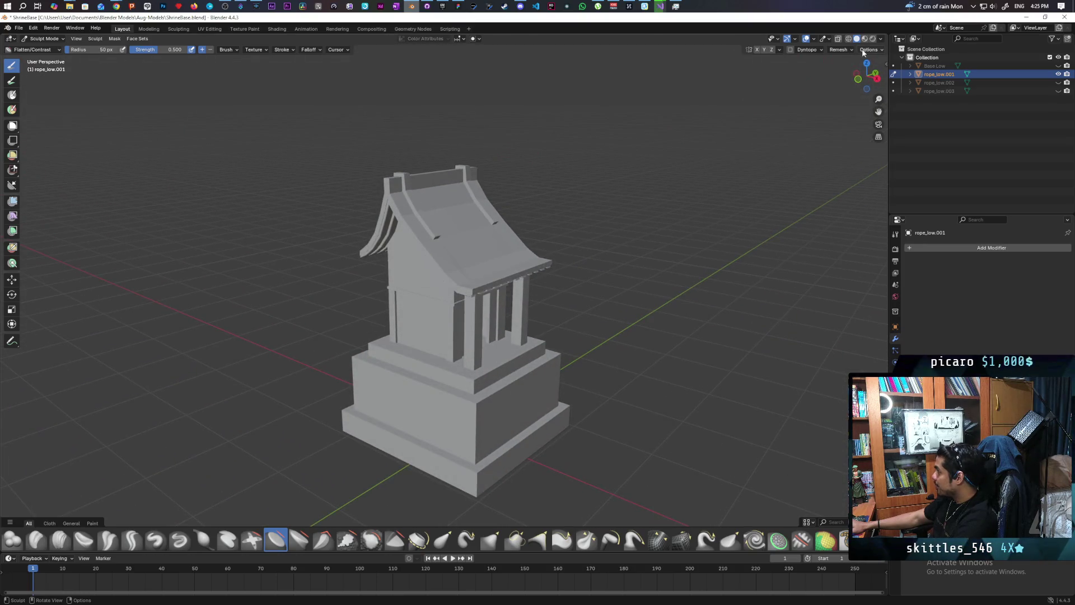
click(839, 50)
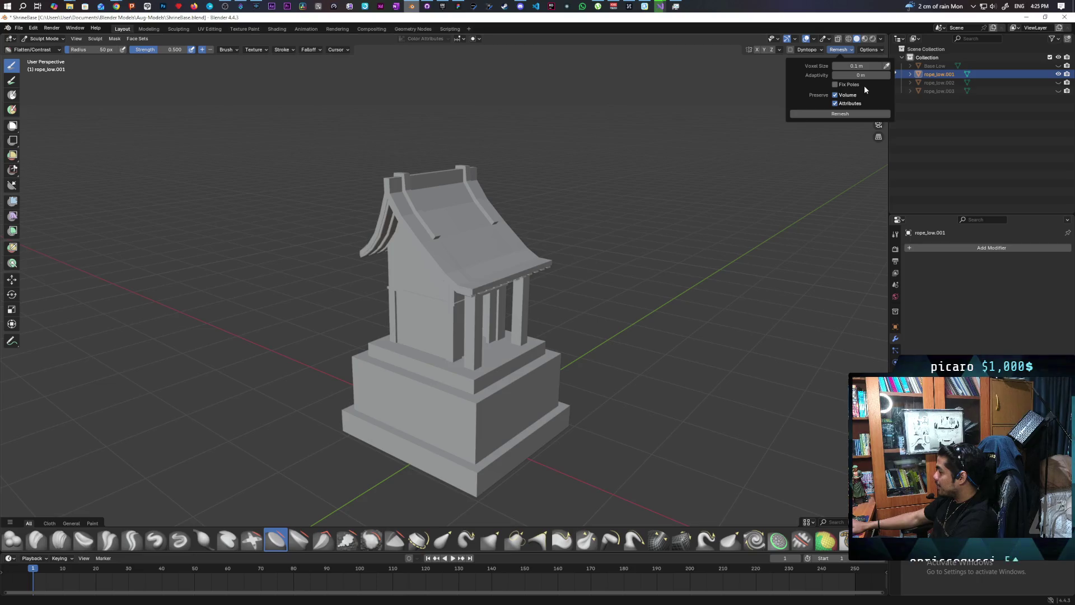
click(865, 66)
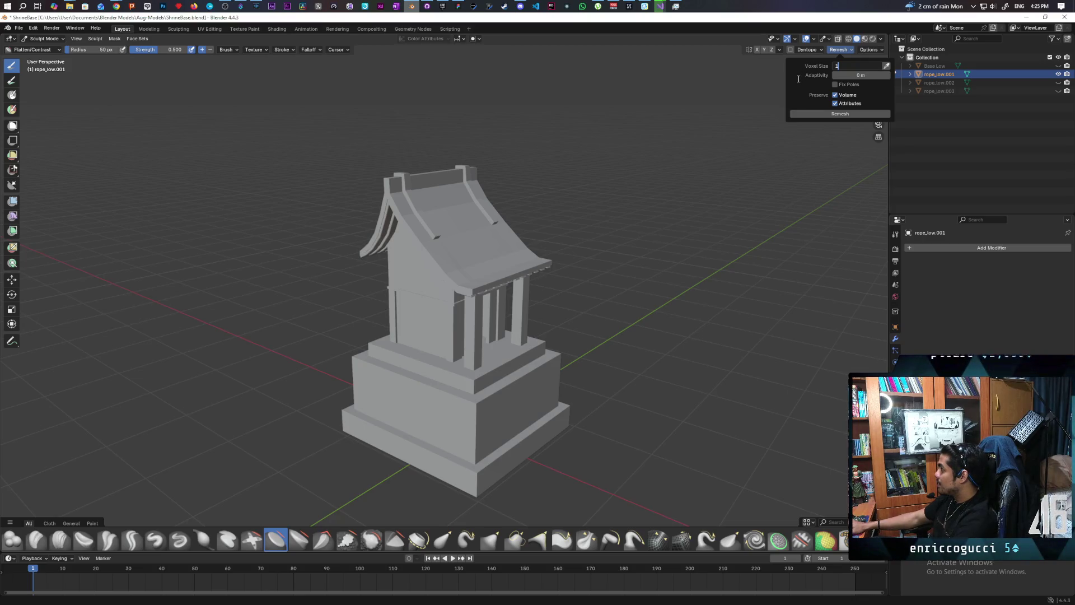
key(Return)
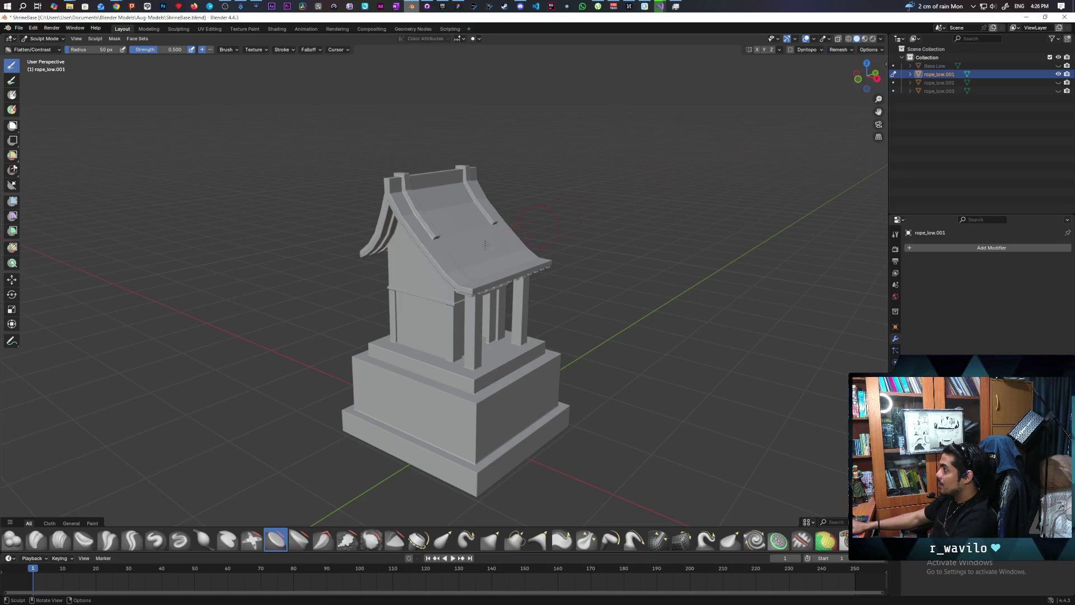
mouse_move(597, 175)
middle_down()
mouse_move(593, 202)
mouse_move(582, 168)
mouse_move(572, 178)
mouse_move(583, 203)
mouse_move(554, 210)
middle_up()
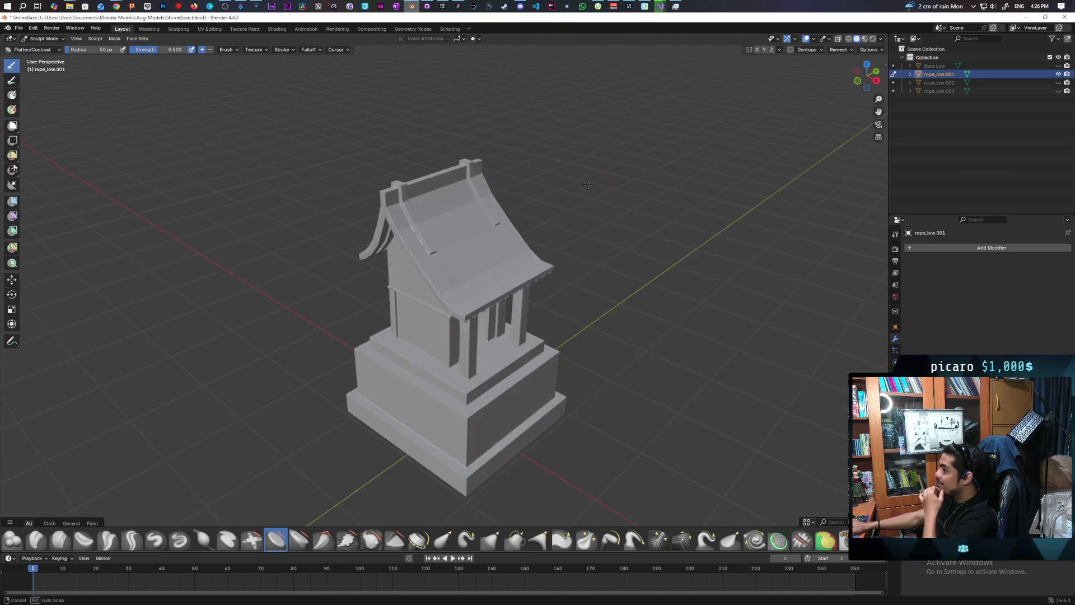
Step: From a low side view, flatten the beaded roof edge
scroll(350, 227, up, 8)
mouse_move(355, 223)
middle_down()
mouse_move(449, 205)
mouse_move(435, 206)
middle_up()
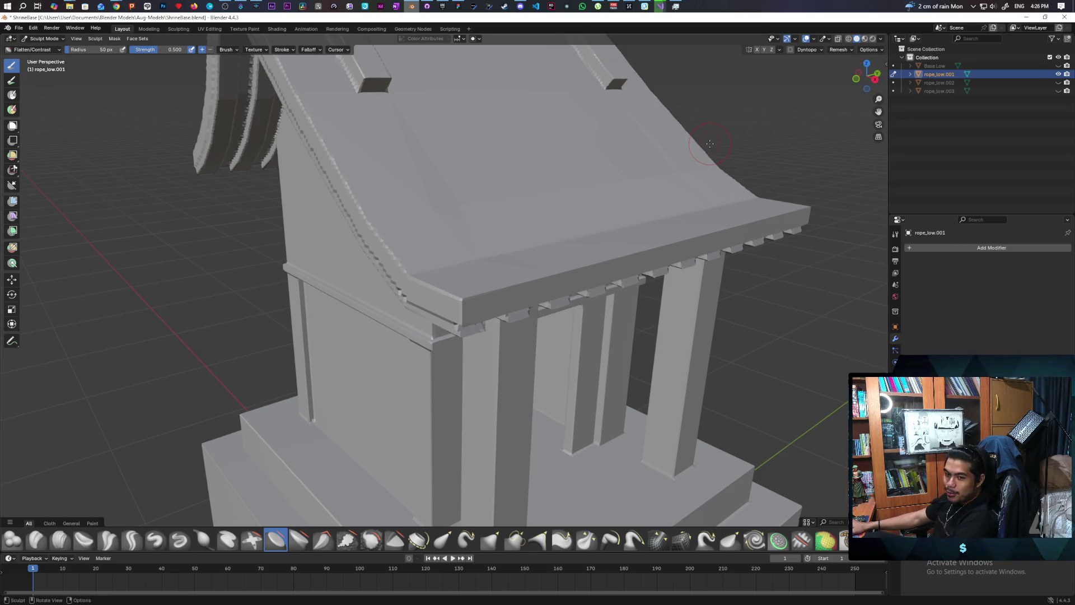
scroll(576, 264, down, 5)
scroll(489, 272, up, 5)
scroll(489, 271, up, 3)
scroll(487, 270, down, 3)
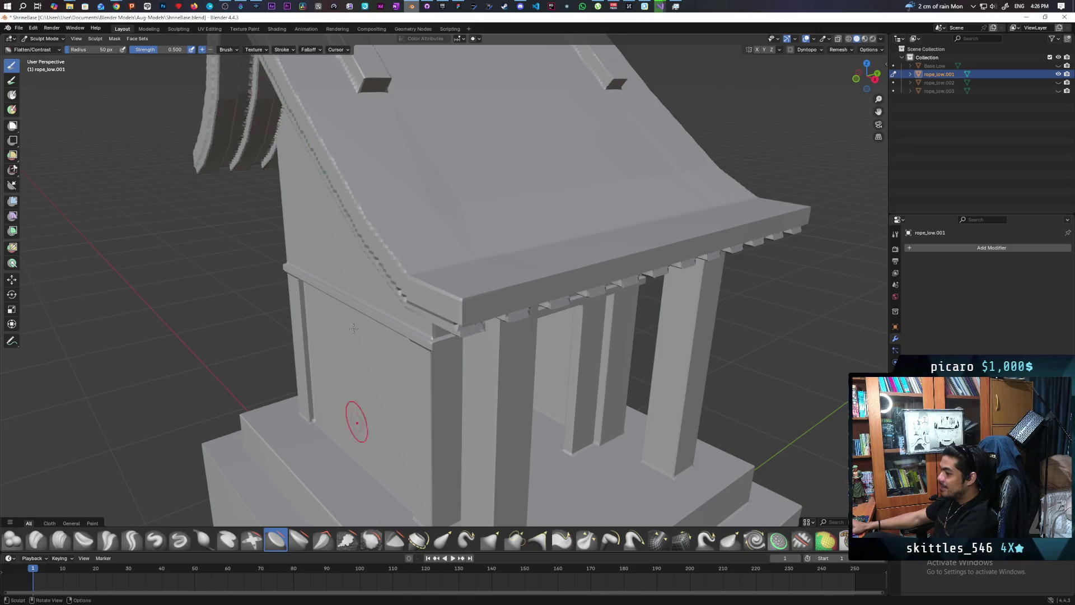
drag(337, 176, 424, 285)
Step: Flatten the rope down the roof edge and along the upper roof edge
mouse_move(468, 225)
middle_down()
mouse_move(437, 247)
mouse_move(372, 211)
mouse_move(407, 227)
middle_up()
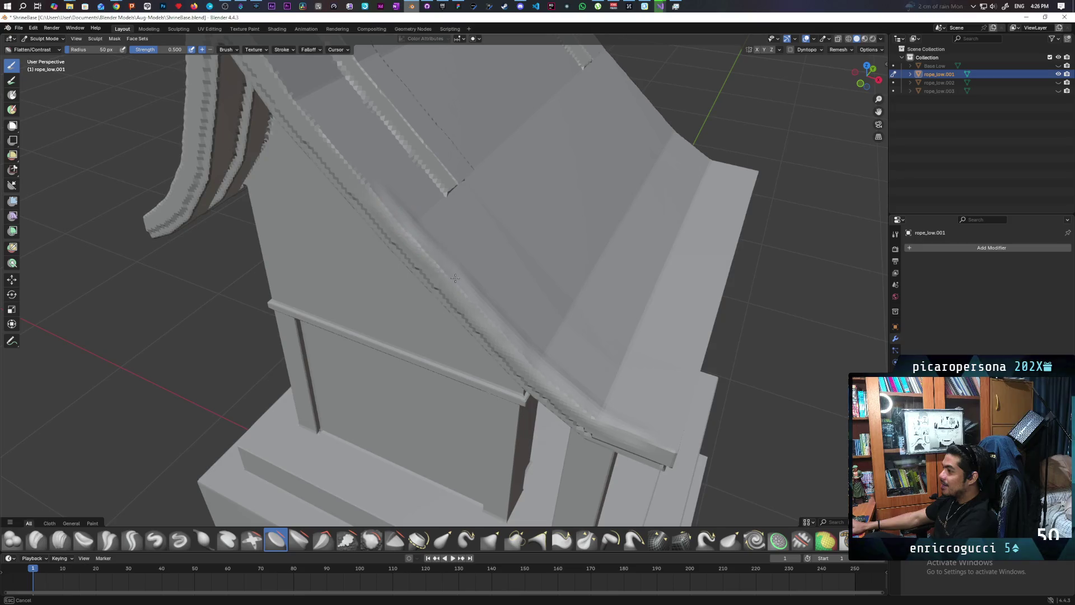
mouse_move(480, 233)
middle_down()
mouse_move(394, 220)
mouse_move(426, 206)
mouse_move(487, 220)
middle_up()
drag(419, 175, 441, 191)
mouse_move(498, 245)
mouse_down()
mouse_move(563, 328)
mouse_move(478, 233)
mouse_up()
mouse_move(363, 118)
mouse_down()
mouse_move(338, 90)
mouse_move(516, 280)
mouse_move(641, 389)
mouse_move(702, 410)
mouse_move(392, 179)
mouse_move(442, 234)
mouse_up()
Step: Looking down onto the roof, flatten and smooth the roof corner and eave
mouse_move(442, 234)
middle_down()
mouse_move(504, 196)
mouse_move(537, 240)
mouse_move(432, 187)
middle_up()
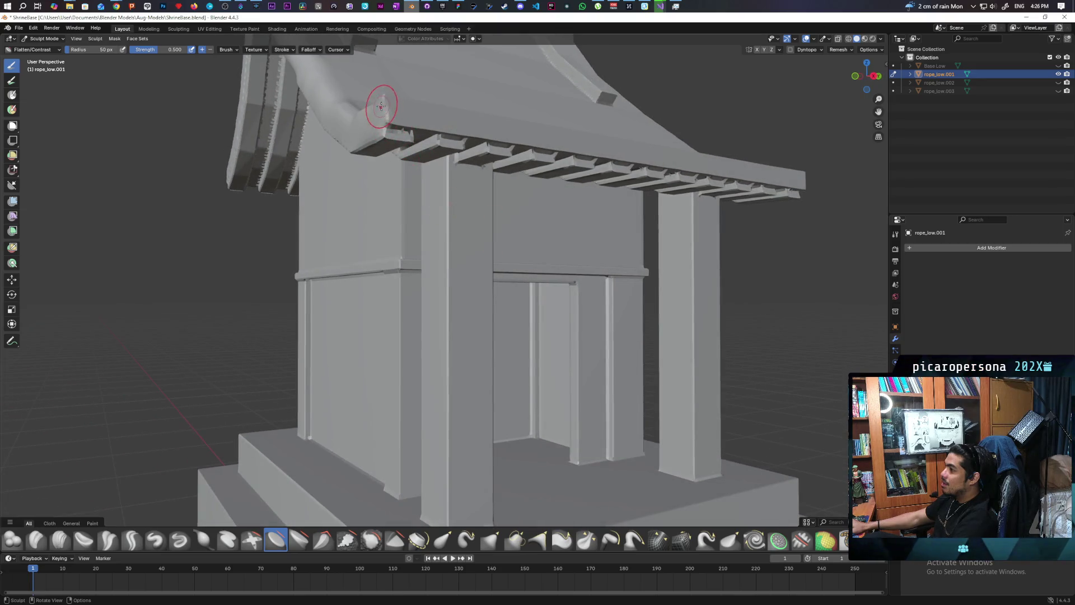
middle_drag(440, 107, 423, 264)
mouse_move(449, 324)
mouse_down()
mouse_move(520, 311)
mouse_move(560, 287)
mouse_move(534, 302)
mouse_up()
drag(445, 325, 592, 281)
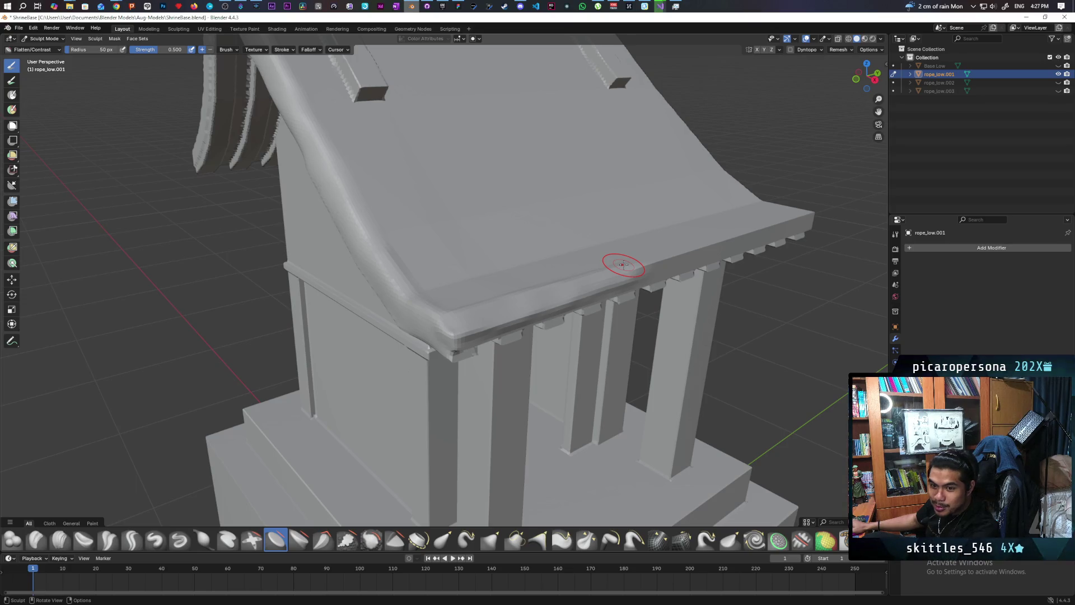
Step: Flatten the front edge of the eave and reshape the roof's top-right corner
mouse_move(553, 287)
middle_down()
mouse_move(645, 318)
mouse_move(618, 324)
middle_up()
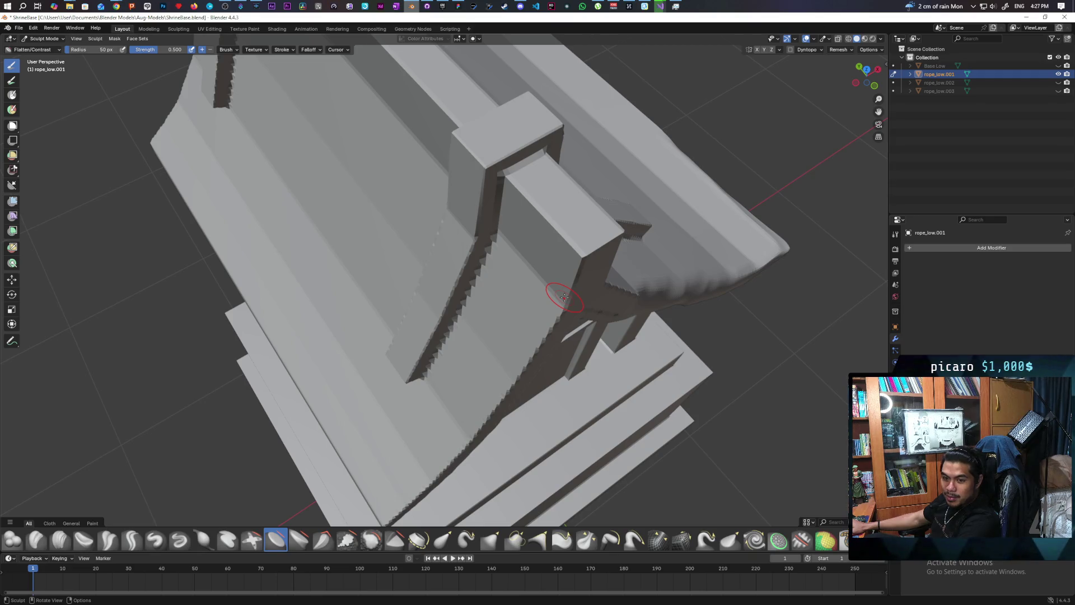
scroll(558, 292, down, 6)
mouse_move(558, 292)
middle_down()
mouse_move(364, 253)
mouse_move(336, 208)
mouse_move(380, 200)
mouse_move(361, 230)
middle_up()
mouse_move(320, 237)
mouse_down()
mouse_move(425, 233)
mouse_move(342, 234)
mouse_move(382, 241)
mouse_up()
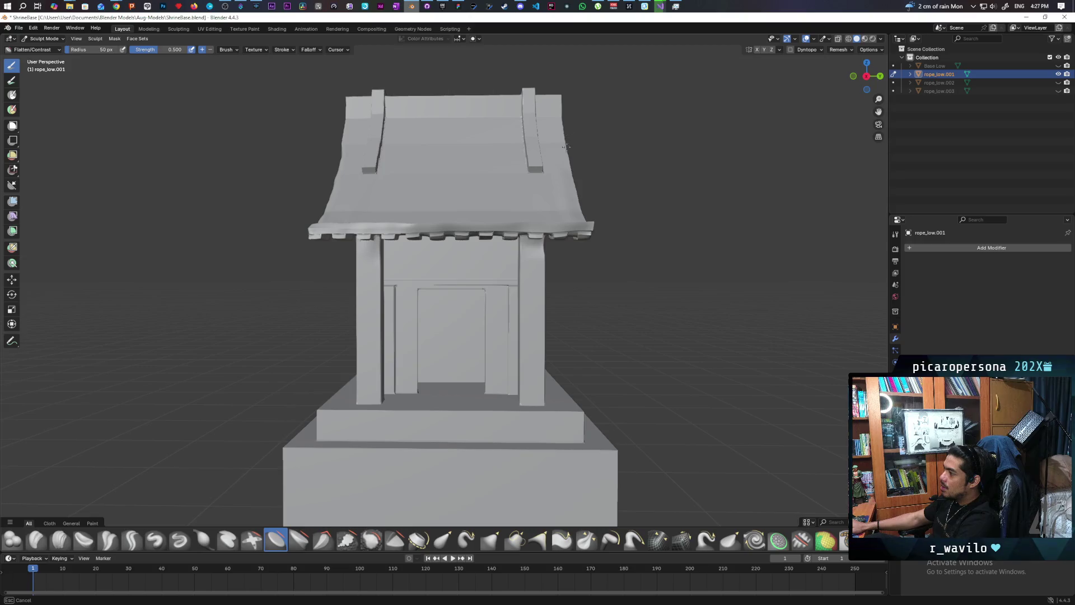
drag(559, 105, 566, 133)
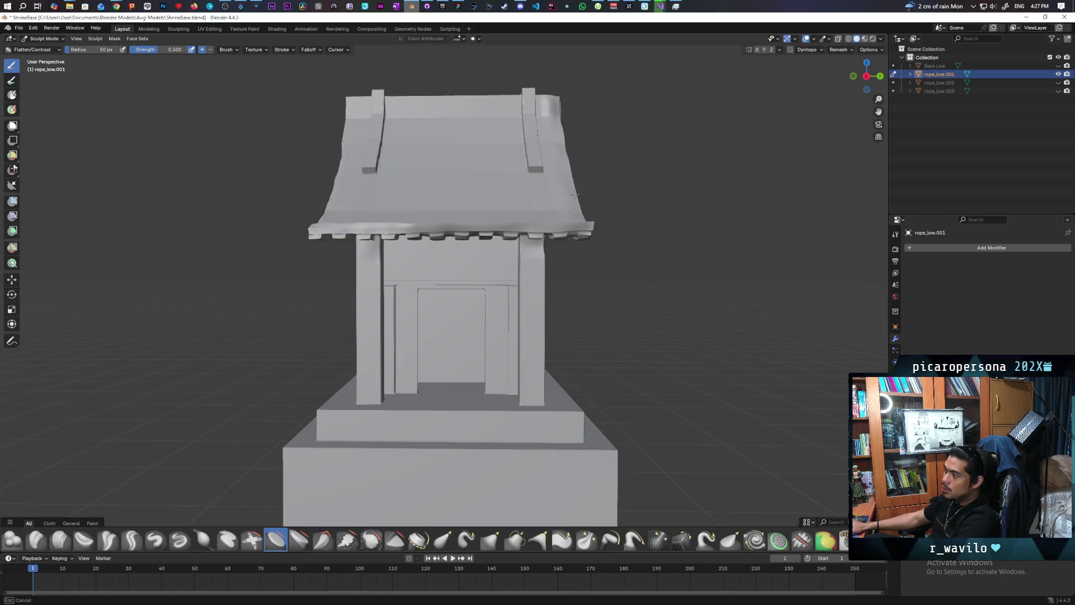
drag(587, 220, 530, 228)
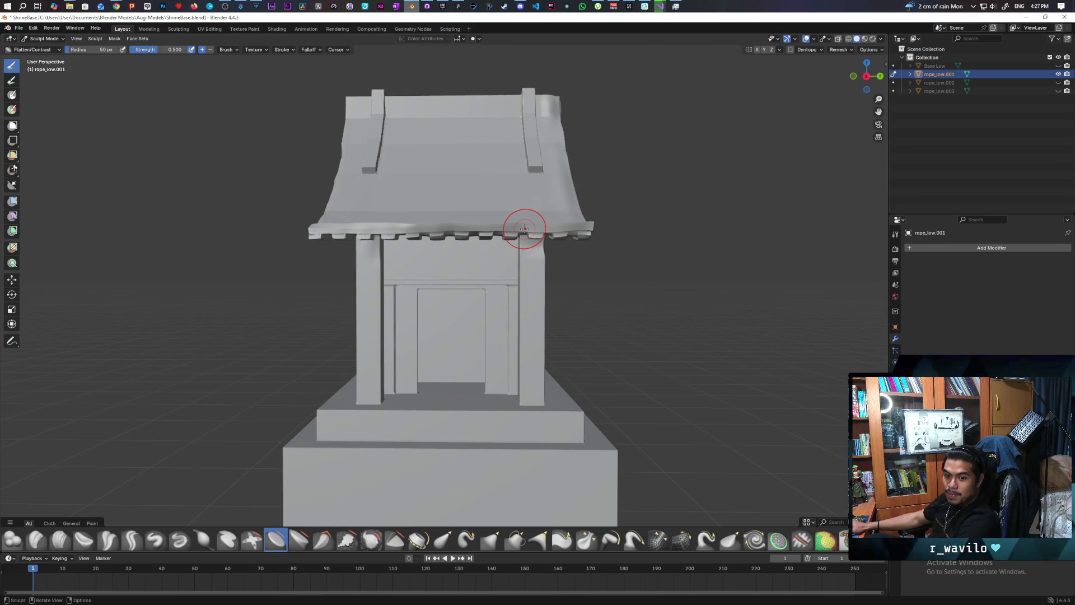
Step: Flatten and smooth the roof's right edge and the groove along its left edge
middle_drag(563, 222, 543, 221)
drag(512, 202, 492, 226)
drag(476, 145, 432, 242)
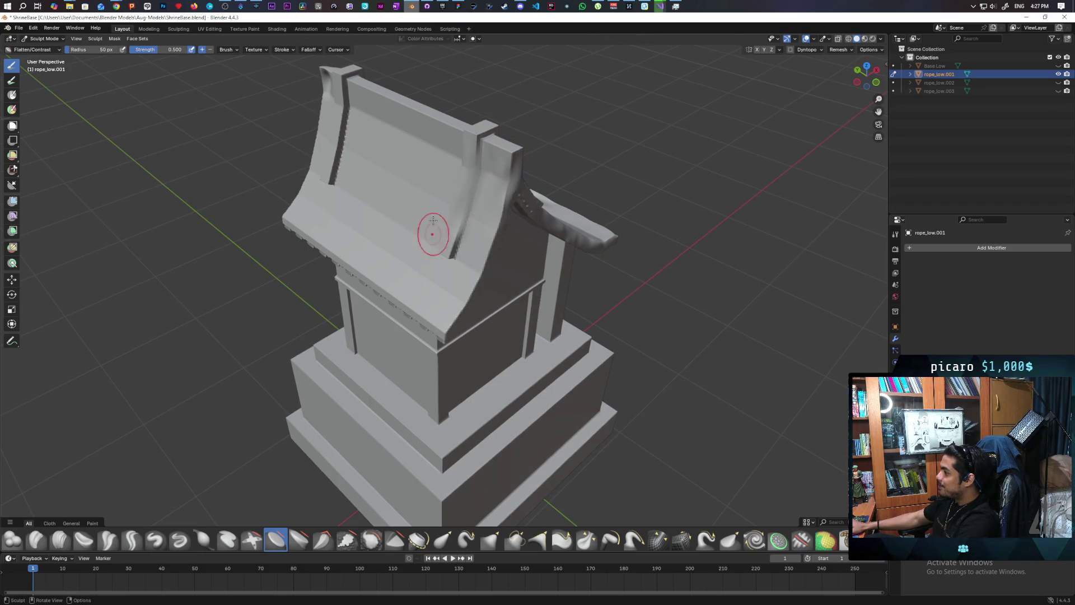
drag(344, 99, 335, 185)
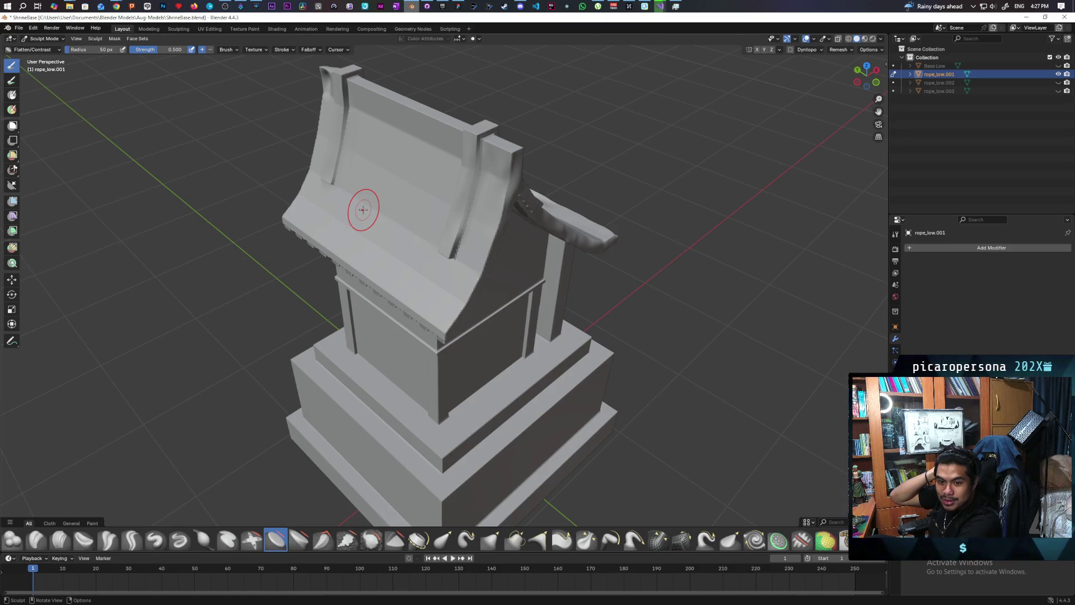
middle_drag(371, 204, 522, 147)
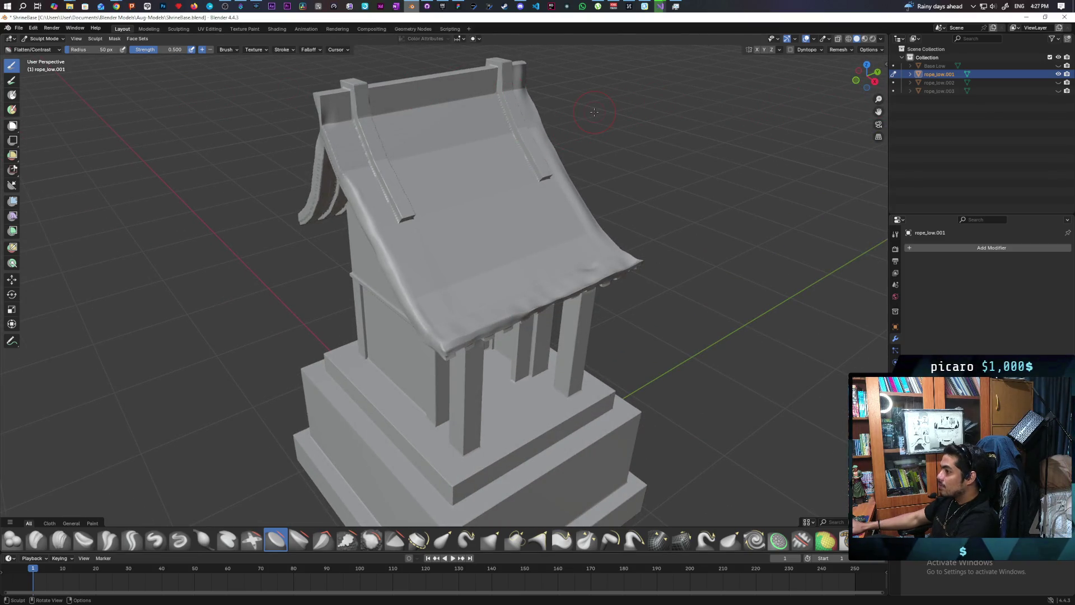
click(18, 28)
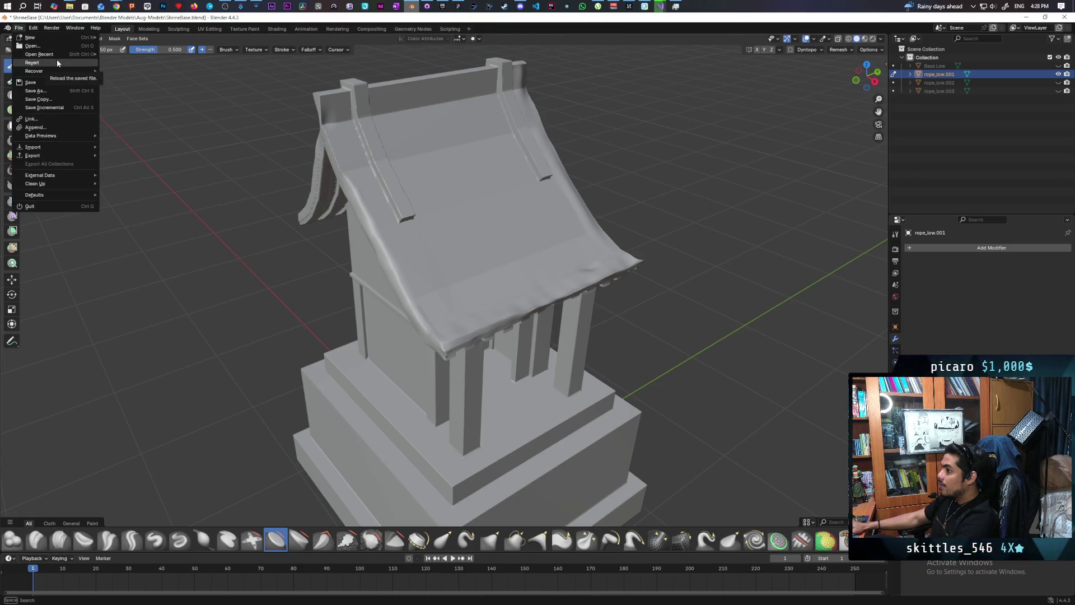
Step: Revert ShrineBase.blend, restoring the smooth curved roof in Object Mode
click(56, 59)
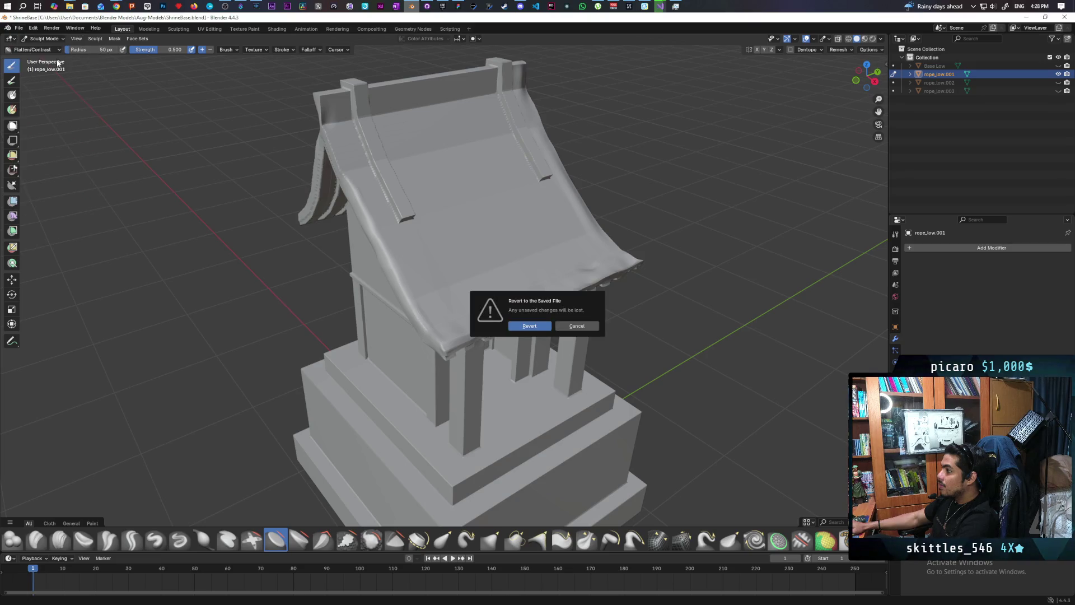
click(548, 322)
mouse_move(549, 322)
middle_down()
mouse_move(461, 231)
mouse_move(499, 250)
mouse_move(525, 210)
middle_up()
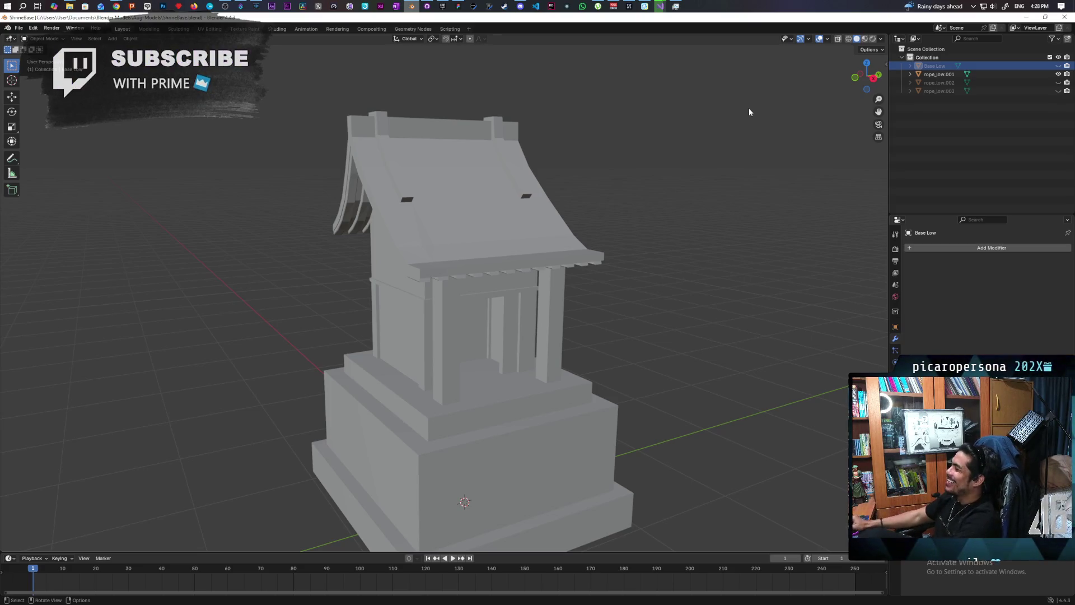
Step: Orbit around the ShrineBase shrine to an angled three-quarter view of its roof and base
mouse_move(556, 221)
middle_down()
mouse_move(471, 196)
mouse_move(498, 223)
mouse_move(538, 234)
middle_up()
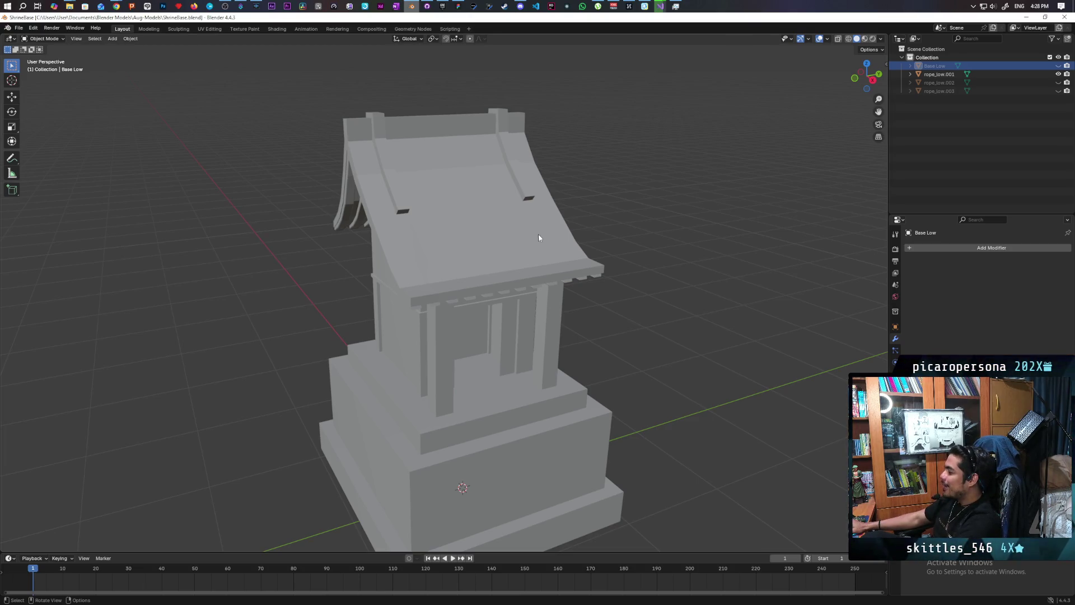
mouse_move(500, 238)
middle_down()
mouse_move(540, 224)
mouse_move(515, 227)
middle_up()
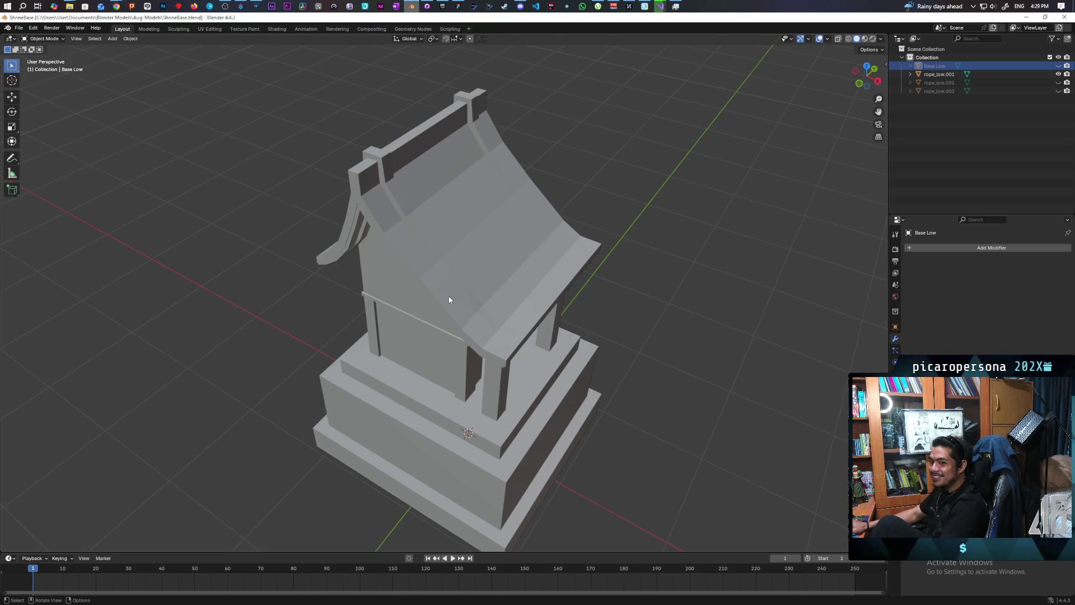
mouse_move(586, 346)
middle_down()
mouse_move(553, 330)
mouse_move(590, 314)
mouse_move(595, 328)
mouse_move(587, 324)
middle_up()
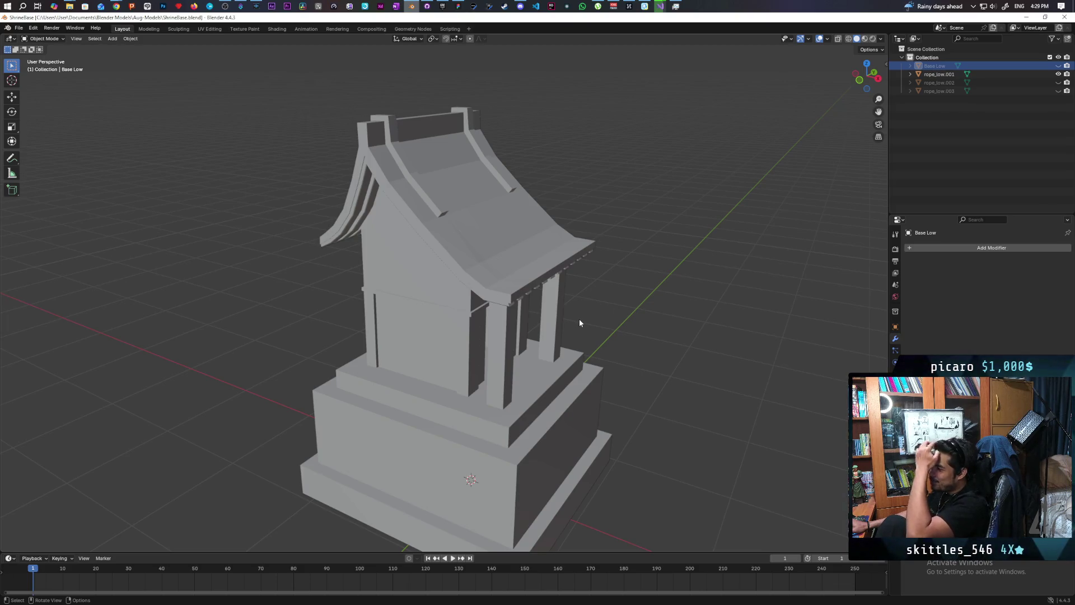
mouse_move(579, 318)
middle_down()
mouse_move(511, 341)
mouse_move(615, 327)
middle_up()
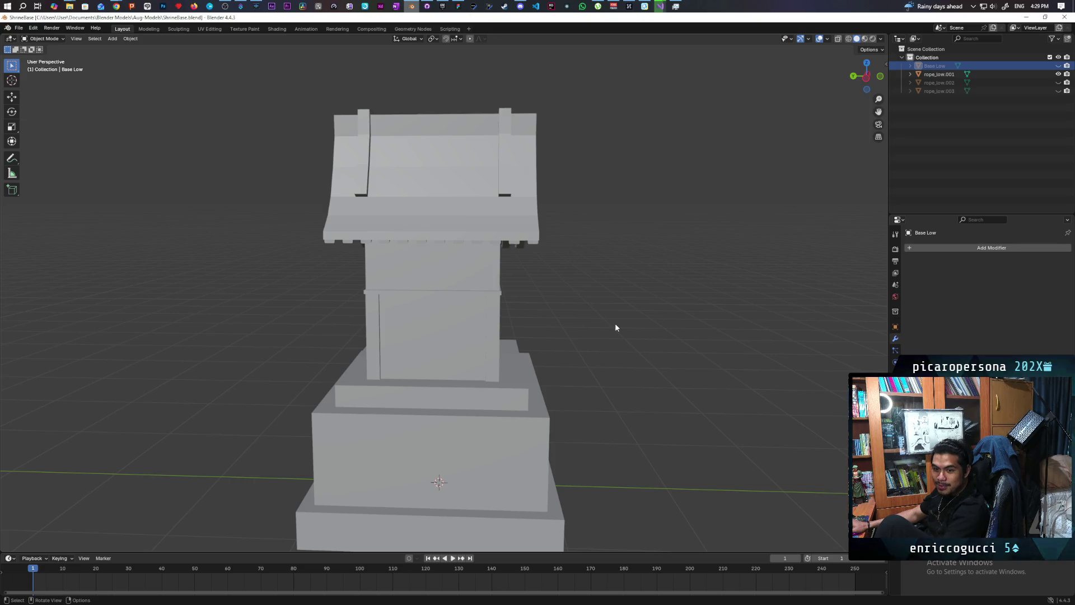
mouse_move(734, 298)
middle_down()
mouse_move(624, 370)
mouse_move(564, 293)
mouse_move(598, 309)
mouse_move(584, 313)
middle_up()
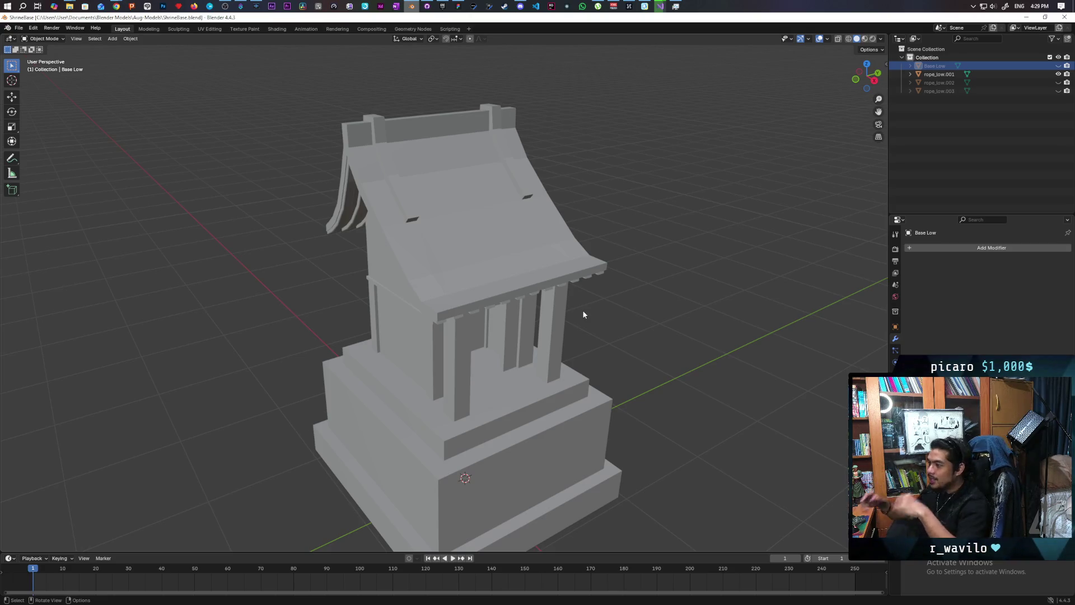
Step: Close Blender and switch GitHub Desktop to the Aug-Models repository
click(1063, 17)
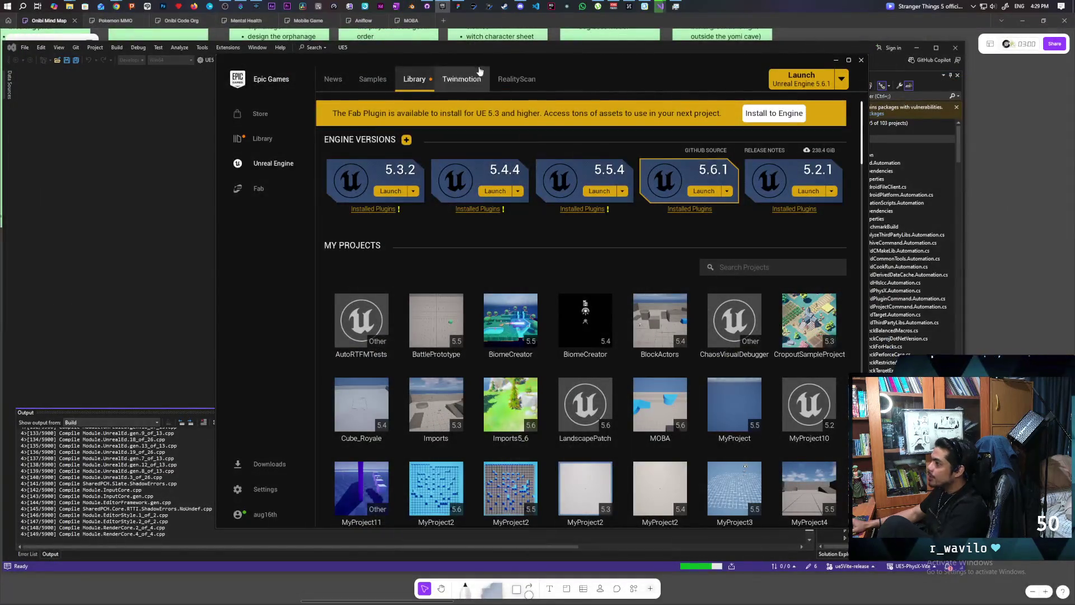
click(414, 6)
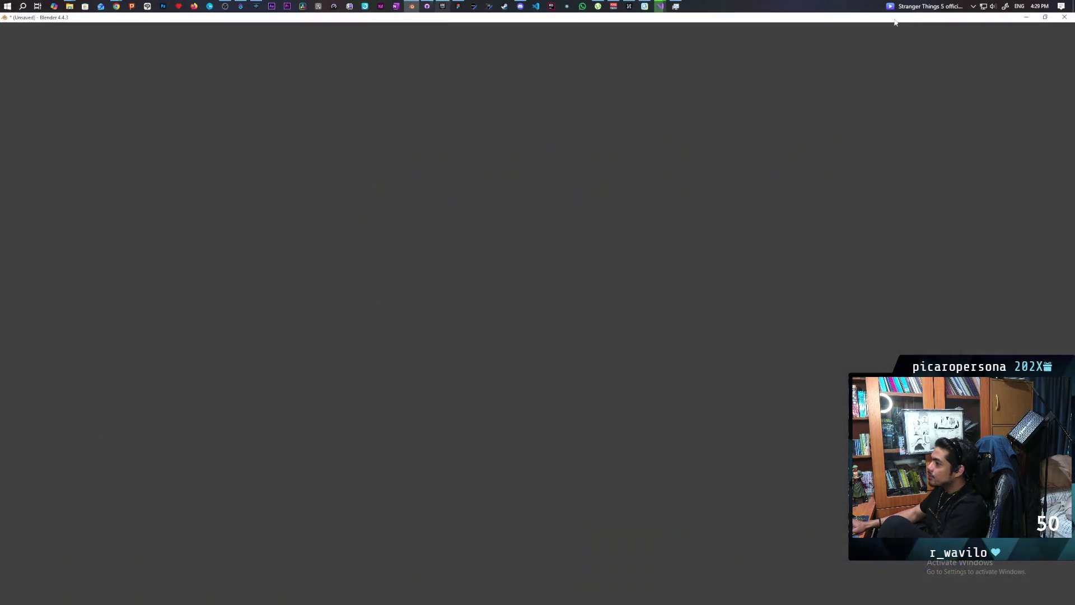
click(442, 6)
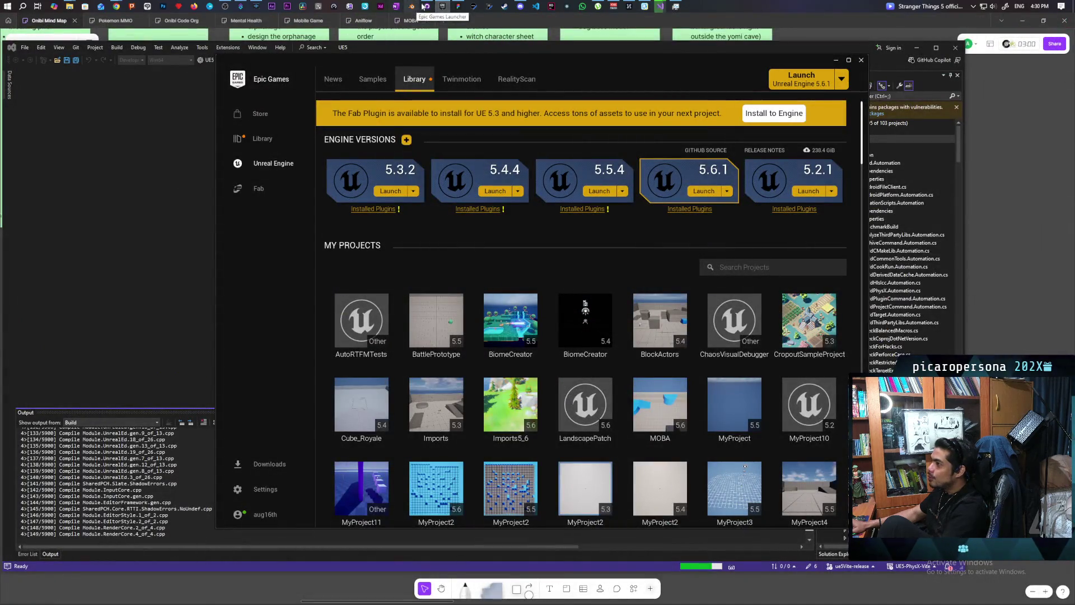
click(427, 6)
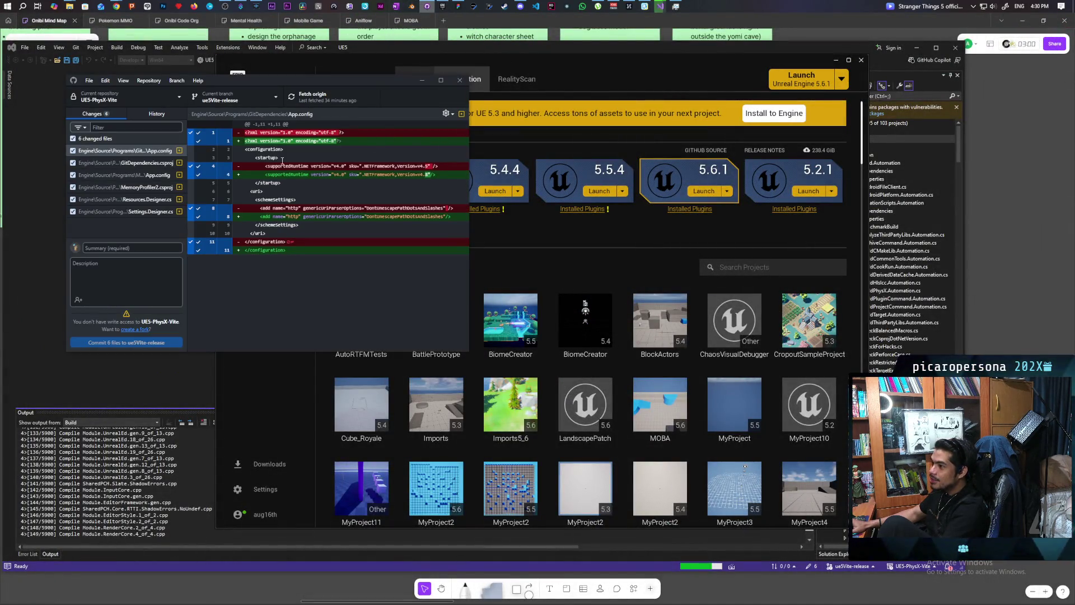
click(160, 102)
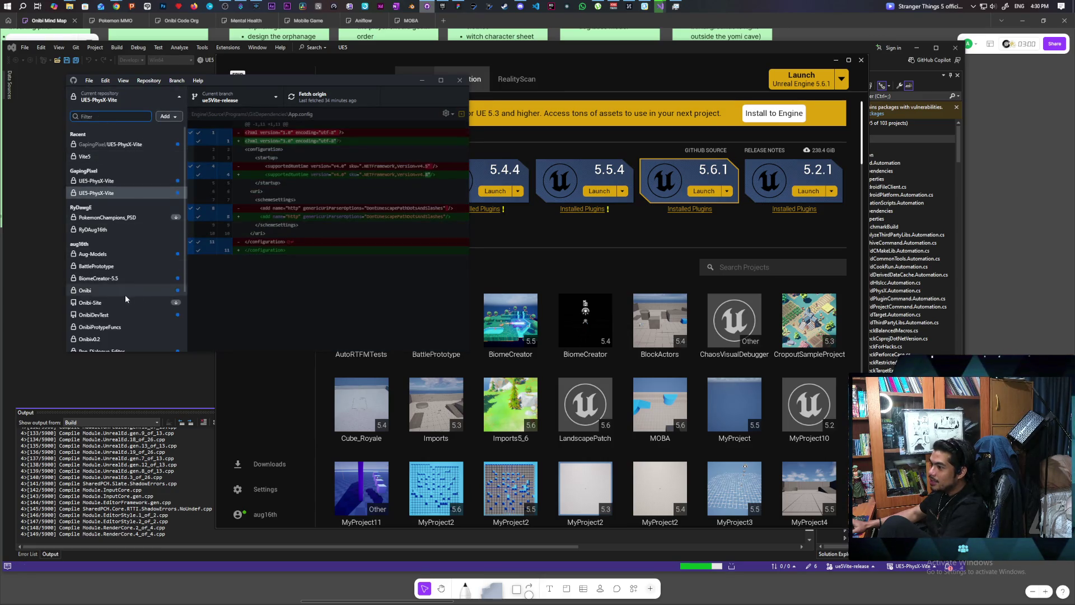
click(131, 253)
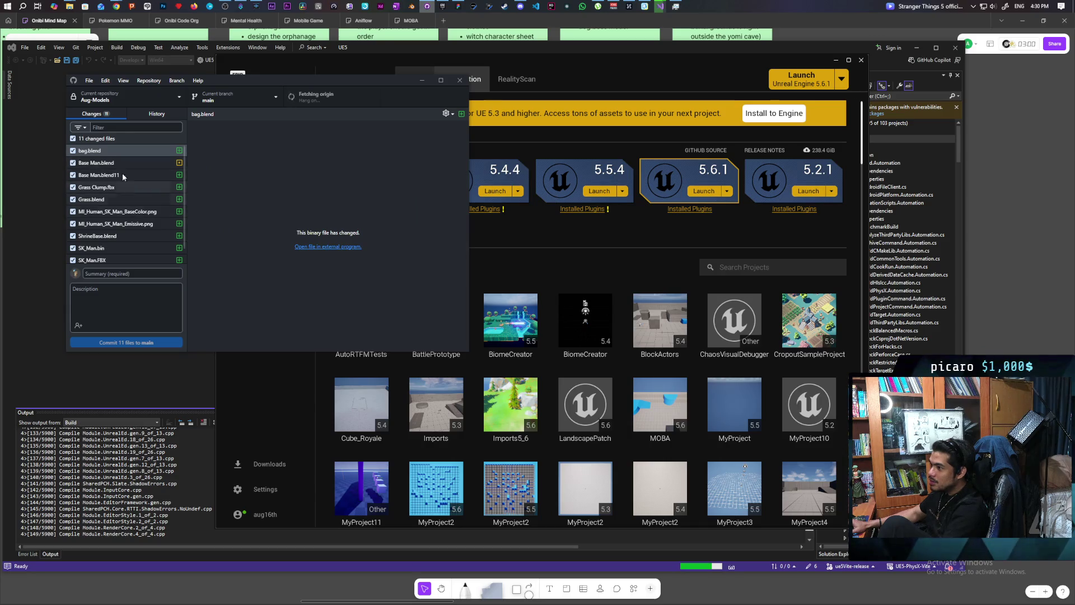
scroll(127, 180, down, 1)
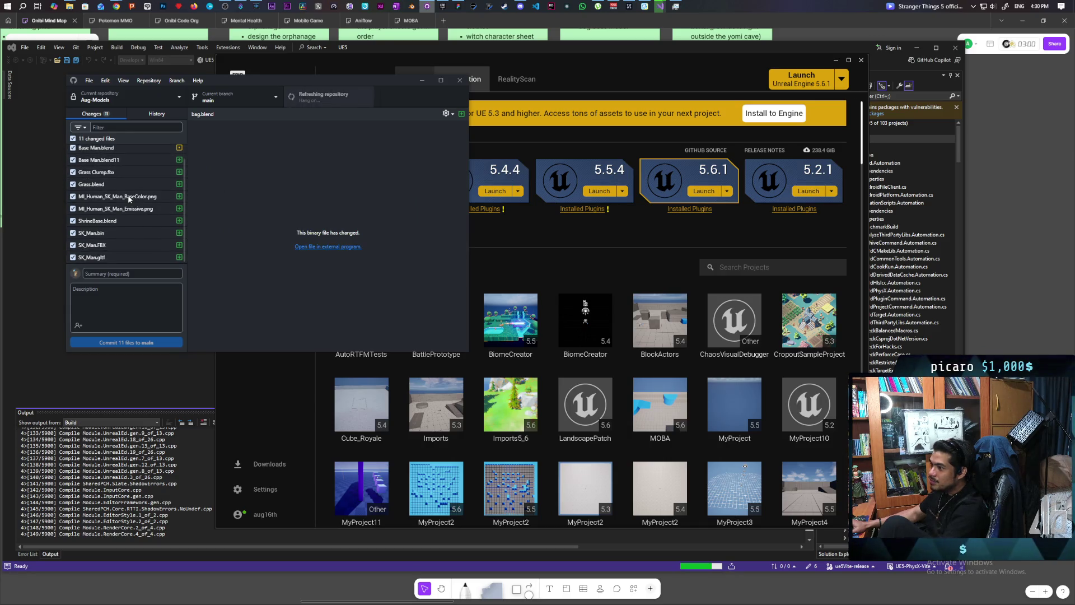
Step: Commit the 11 changed files to main as 'added shrine base' and push to origin
click(168, 273)
text(added)
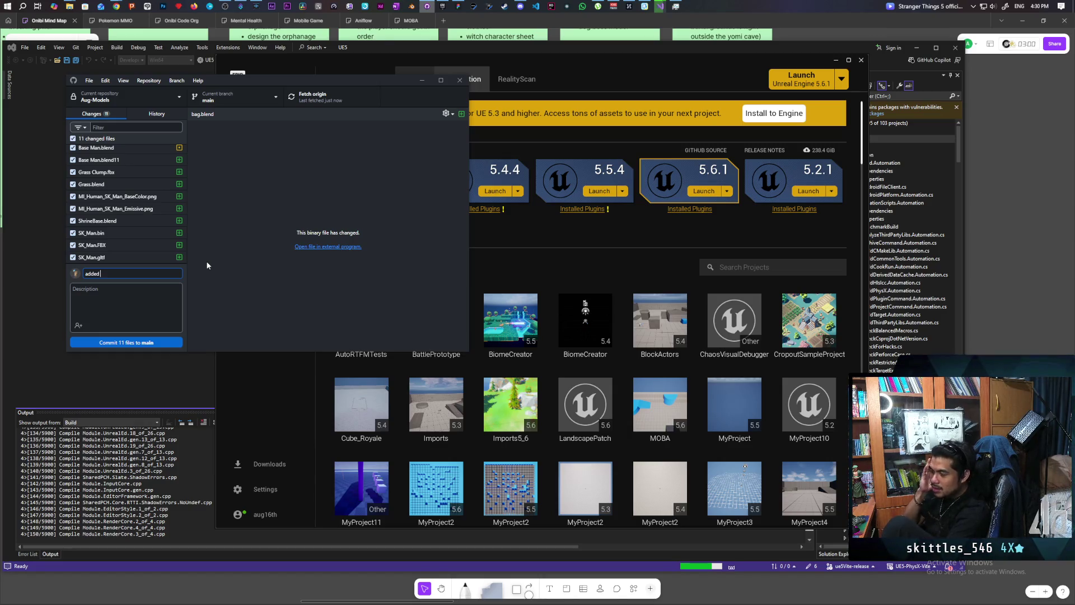
scroll(143, 173, up, 1)
scroll(142, 169, down, 1)
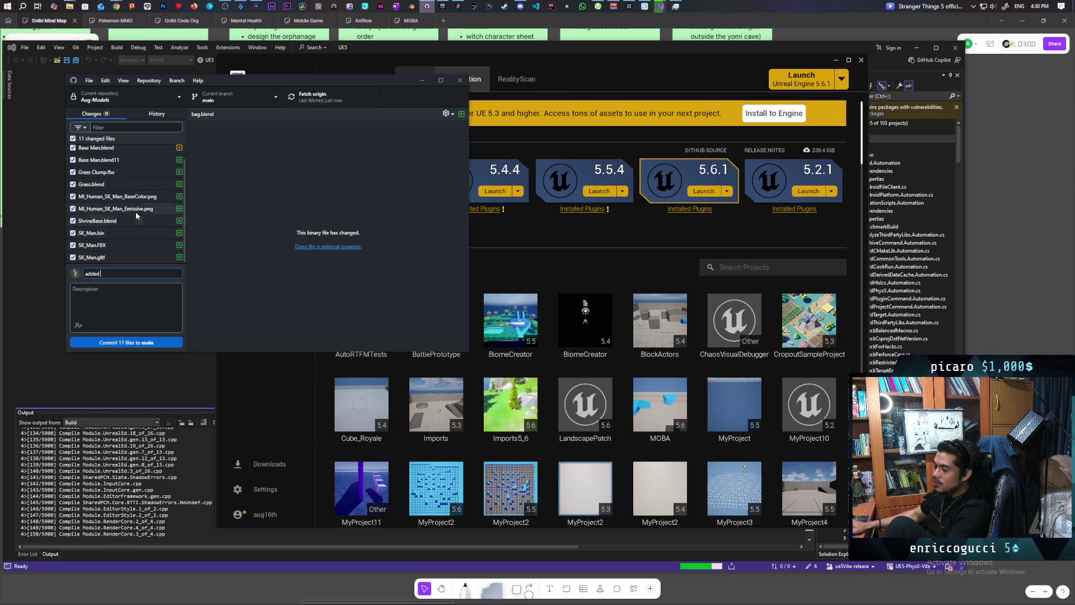
text(shrine base)
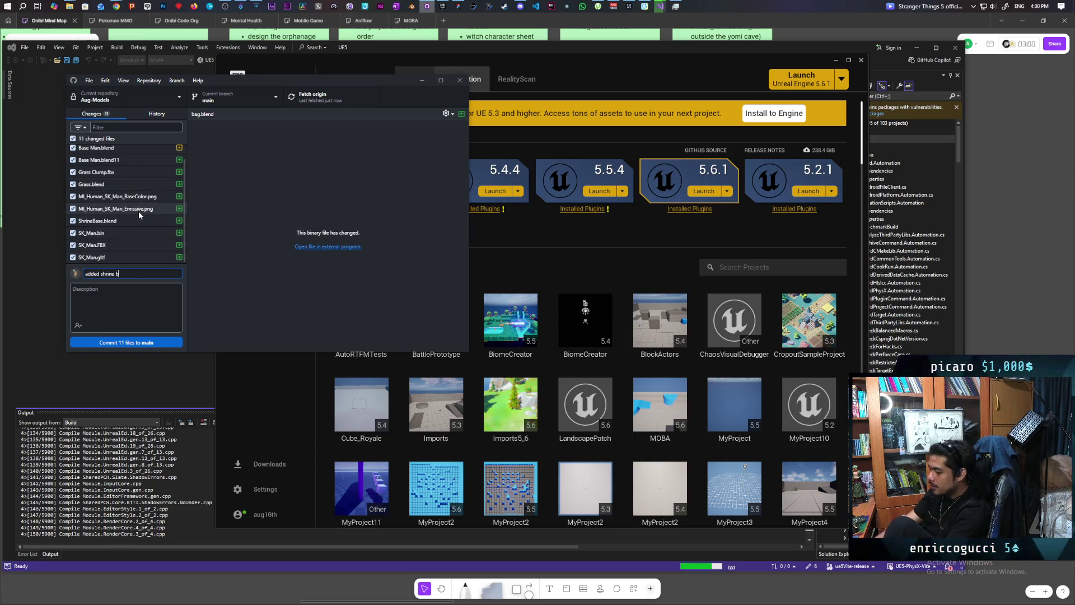
key(ctrl+Return)
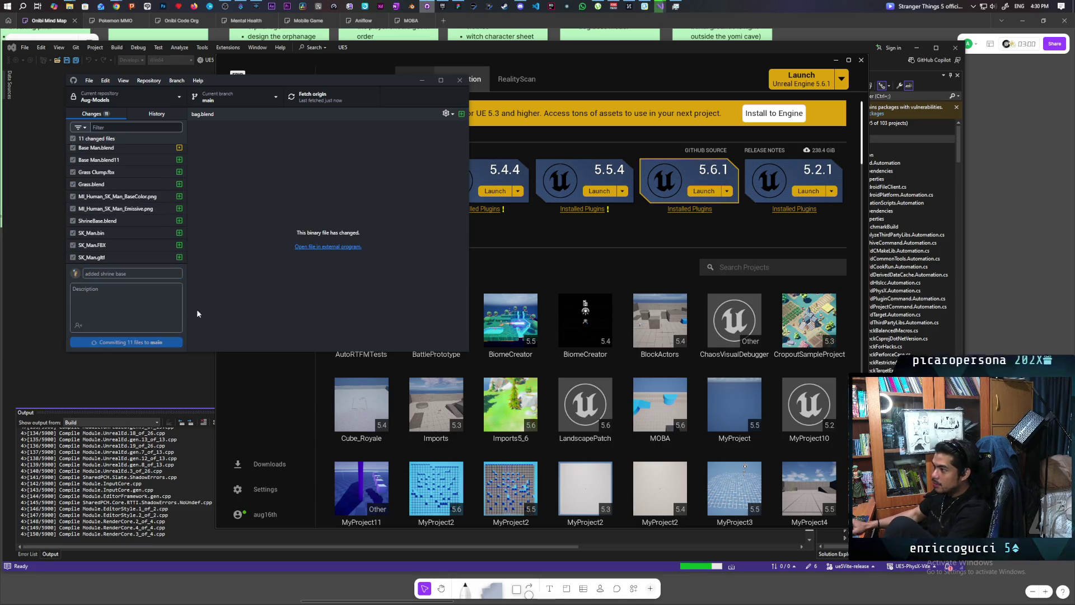
click(331, 94)
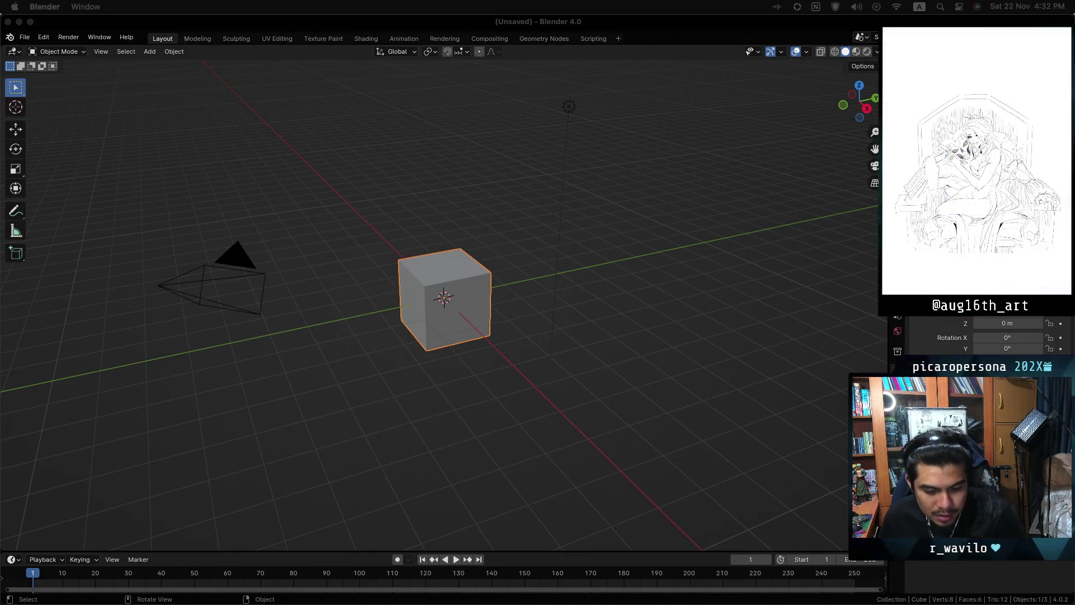
Step: Drop ShrineBase.blend into the Blender 4.0 viewport and open it
click(213, 26)
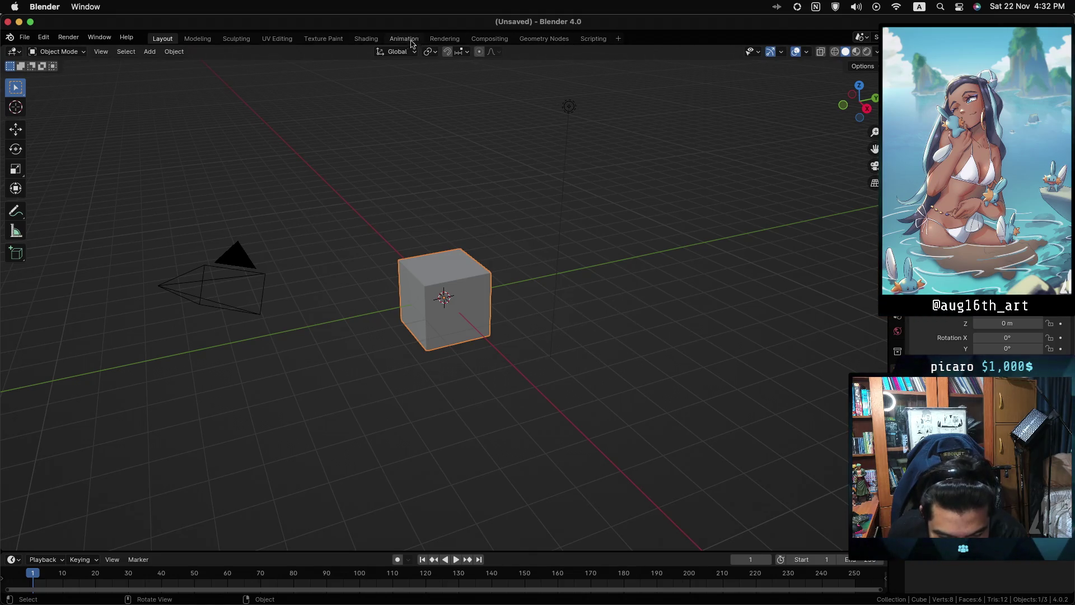
click(21, 38)
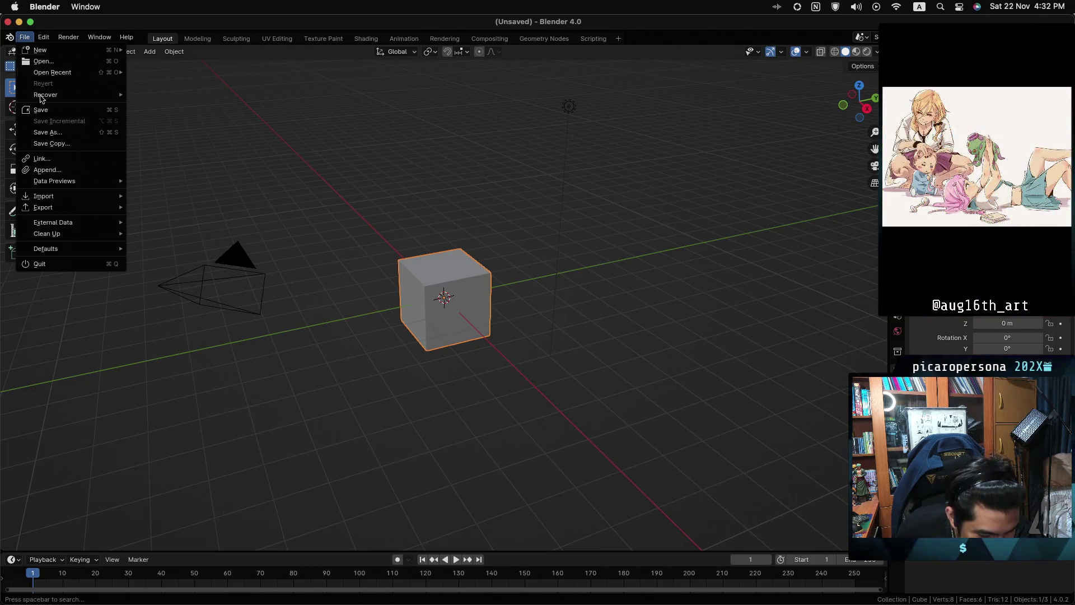
mouse_move(50, 207)
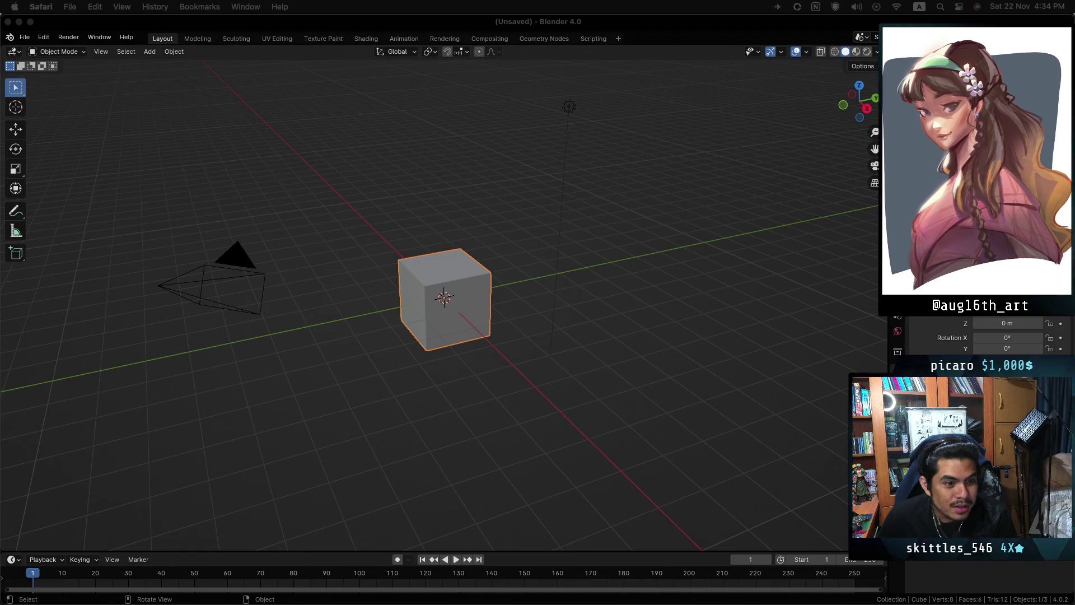
mouse_move(525, 70)
mouse_down()
mouse_move(407, 128)
mouse_move(378, 129)
mouse_move(392, 130)
mouse_up()
click(392, 130)
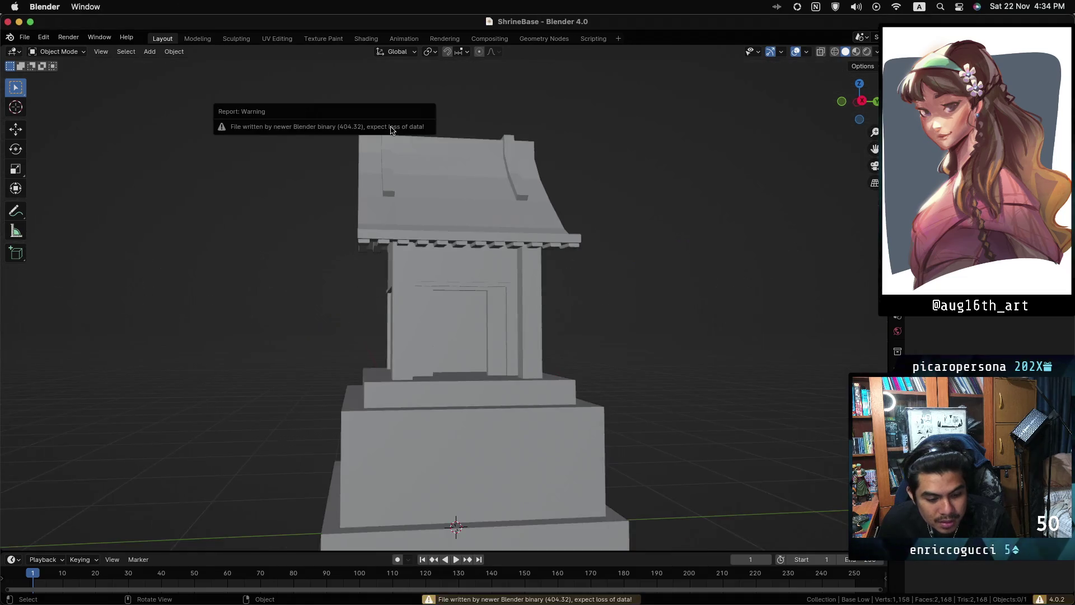
Step: Select the whole shrine, switch to Sculpt Mode, then quit Blender choosing Don't Save
scroll(338, 218, down, 5)
mouse_move(453, 159)
middle_down()
mouse_move(489, 225)
mouse_move(375, 196)
mouse_move(461, 202)
mouse_move(539, 182)
mouse_move(515, 233)
middle_up()
scroll(515, 233, down, 3)
scroll(516, 274, up, 5)
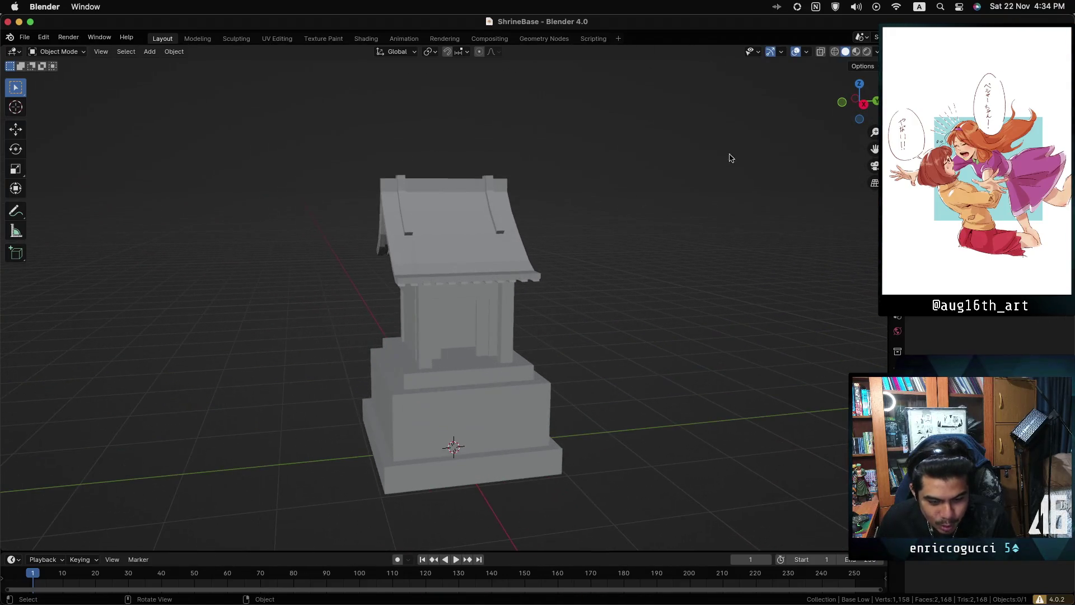
key(a)
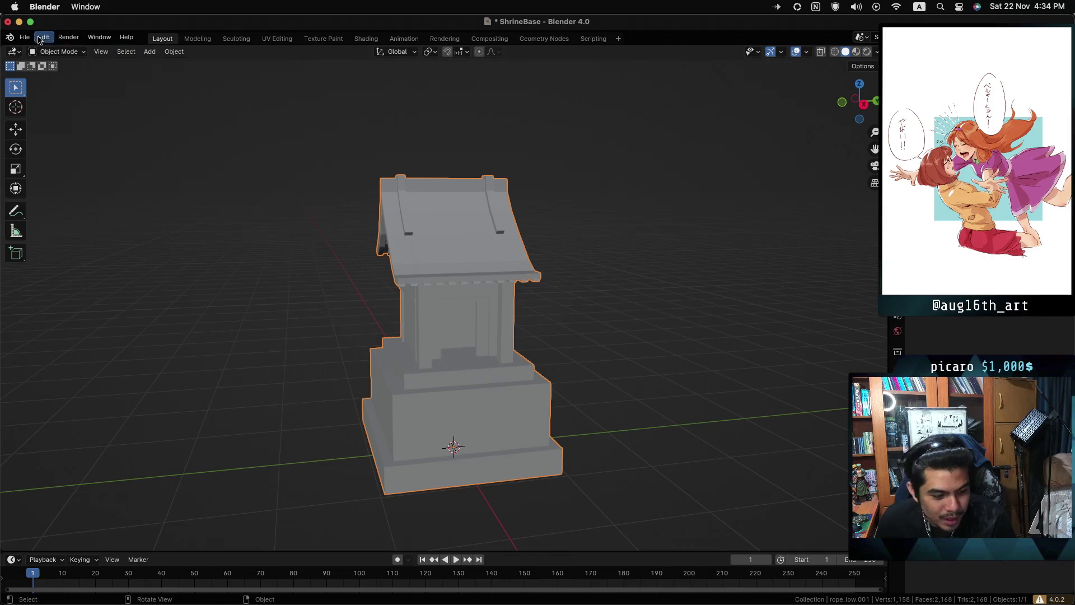
click(48, 55)
click(71, 93)
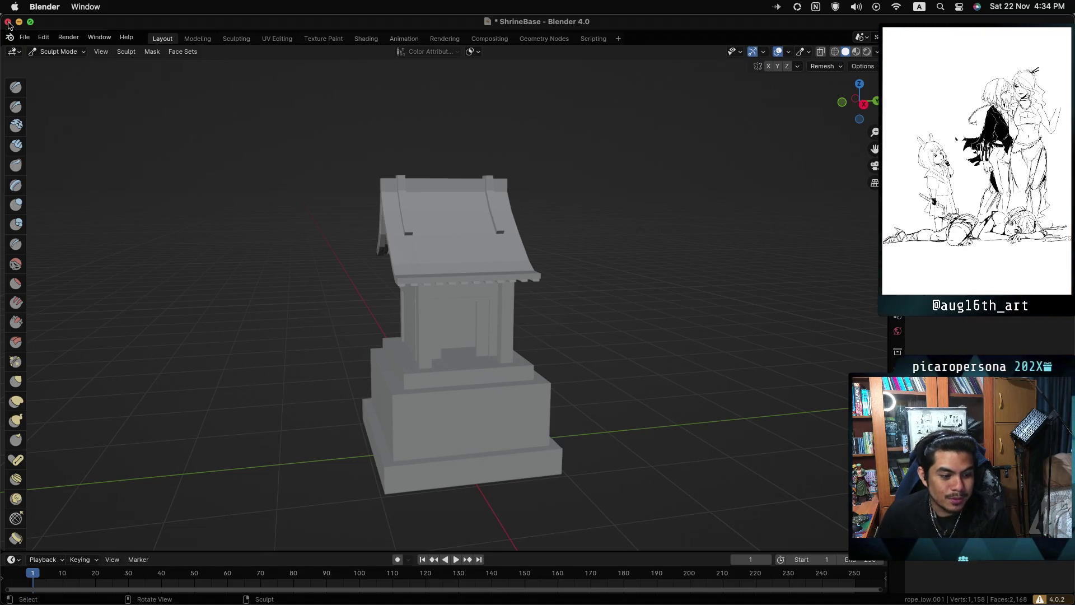
click(8, 22)
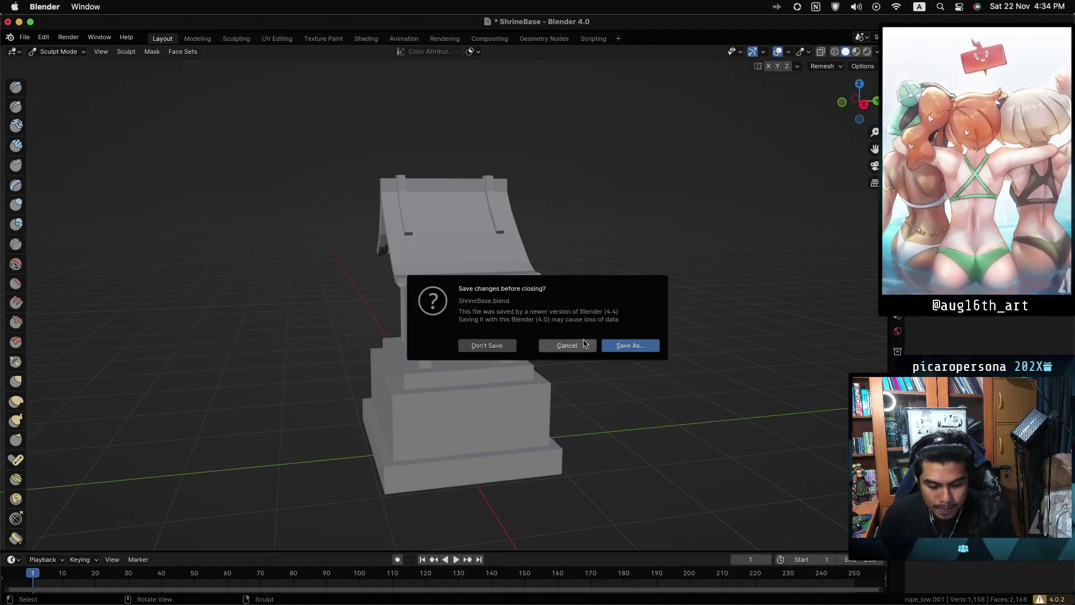
click(479, 351)
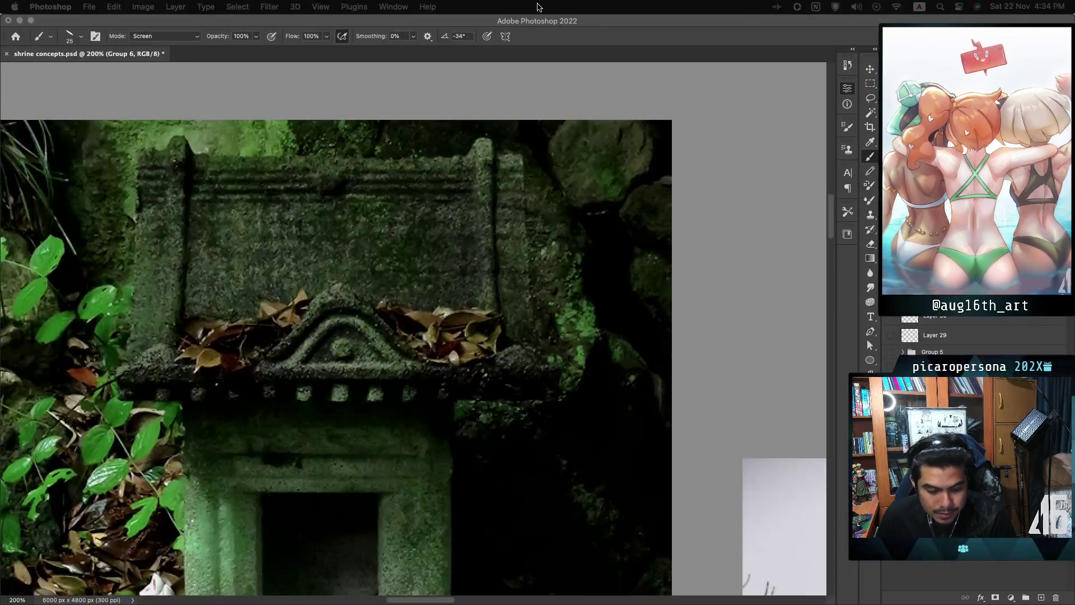